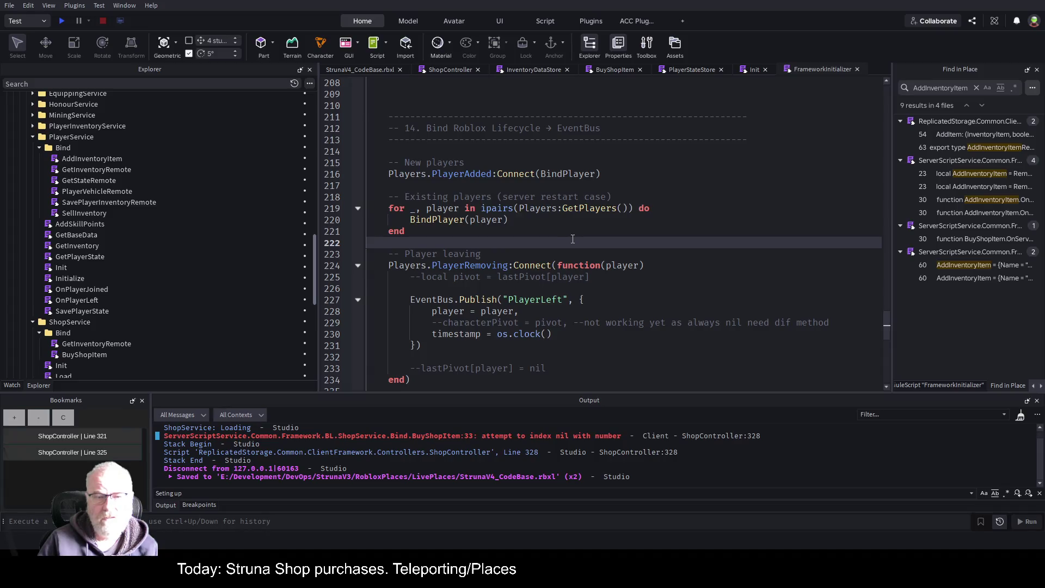
Open the BuyShopItem script at its breakpoint and start a playtest
click(605, 71)
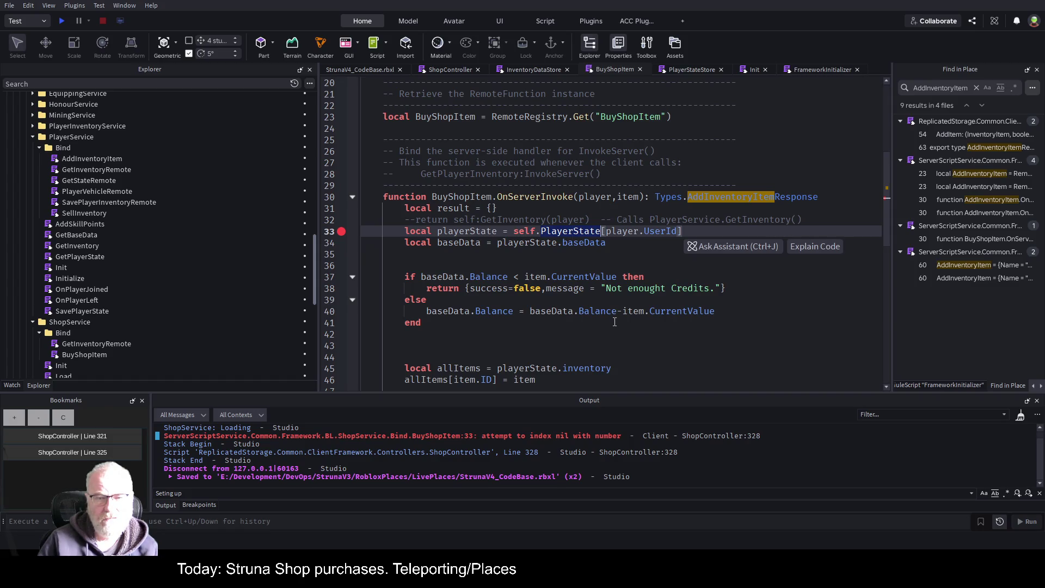
click(61, 20)
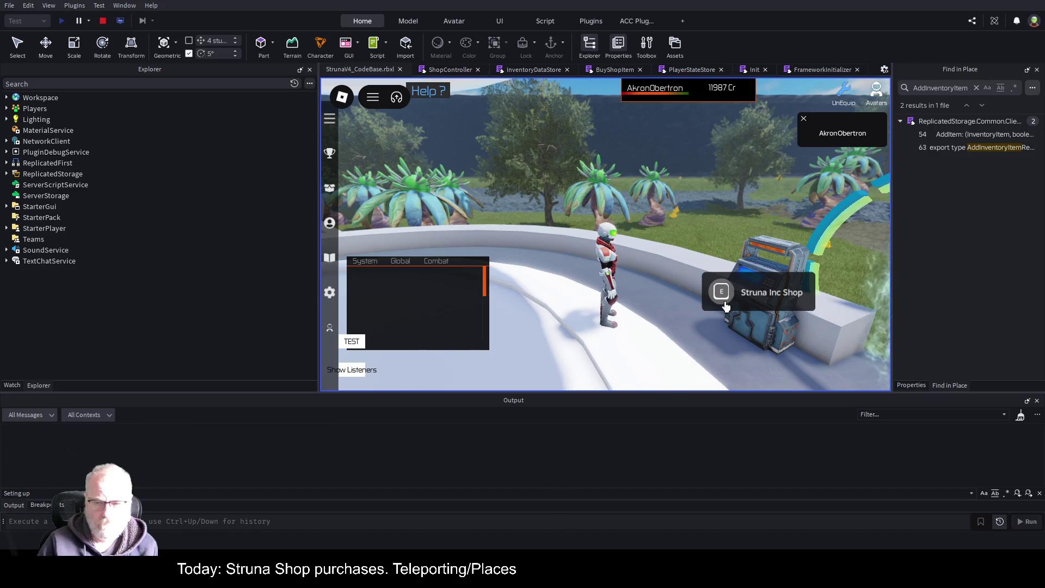
Open the Struna Shop at the kiosk and buy OOF001 to hit the breakpoint
click(720, 299)
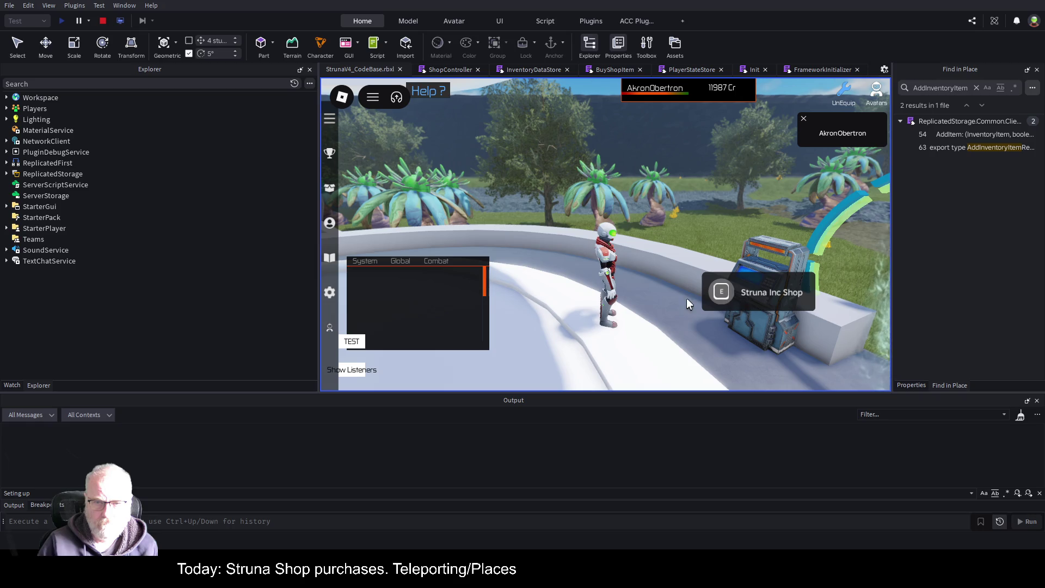
click(720, 293)
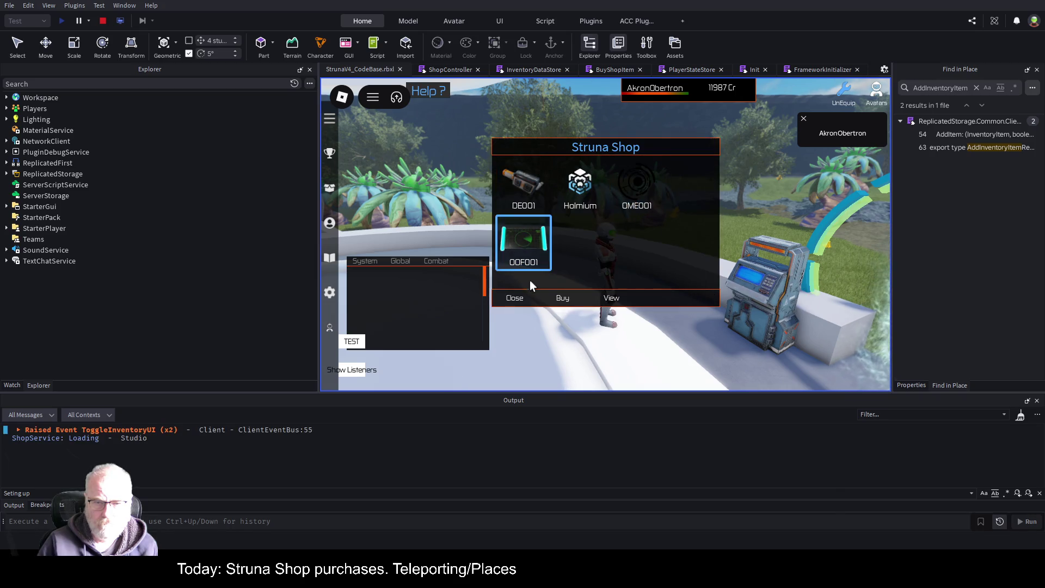
click(558, 294)
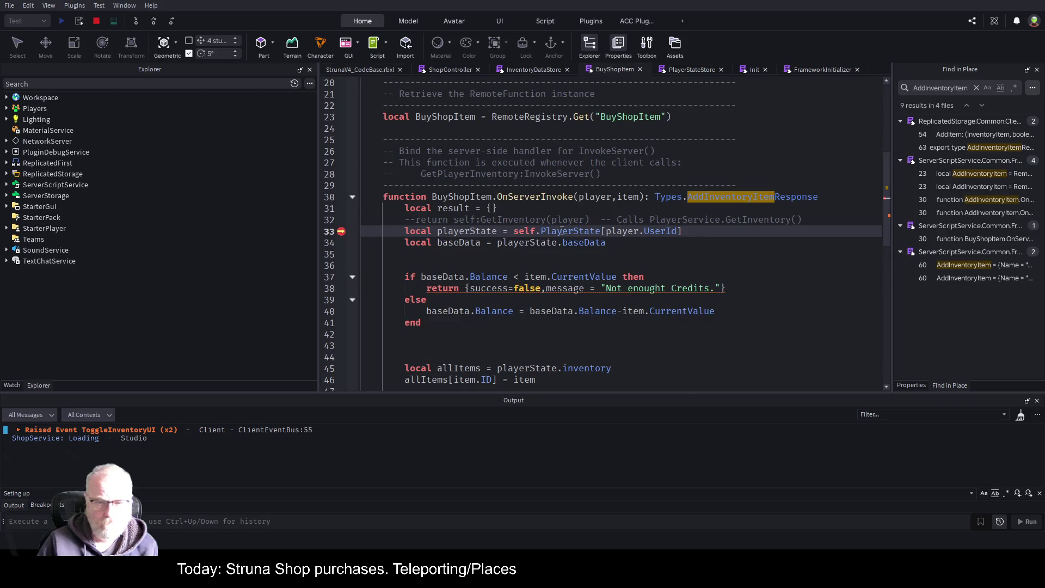
Inspect self > PlayerService > PlayerState in the debugger's Watch variables
click(12, 384)
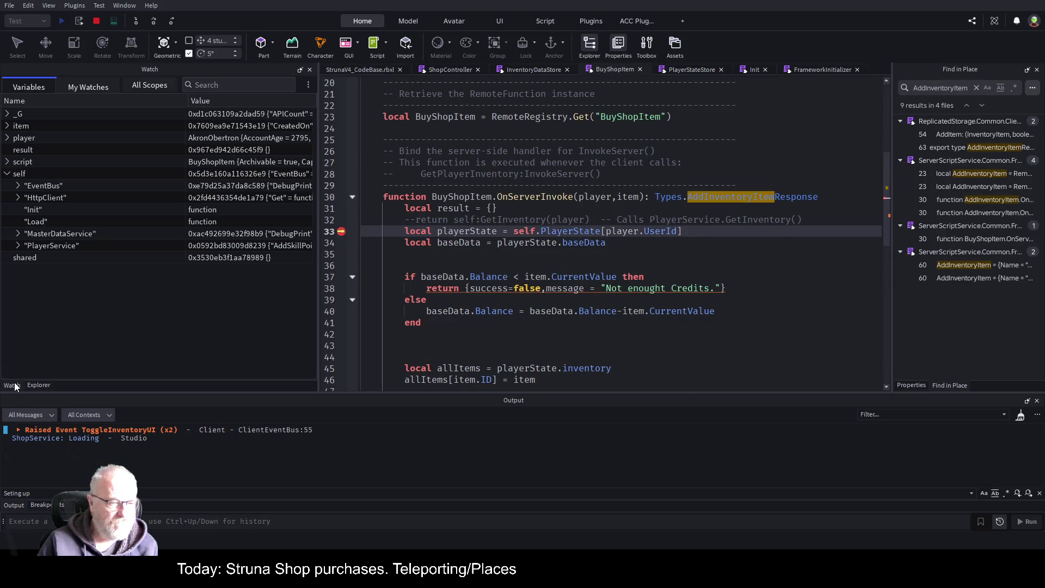
click(18, 246)
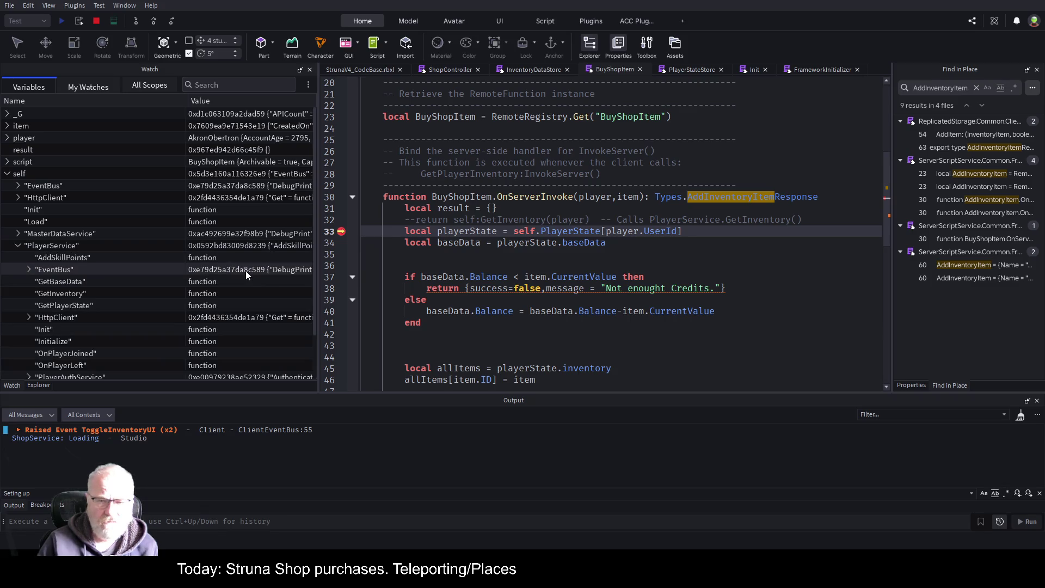
scroll(65, 273, down, 2)
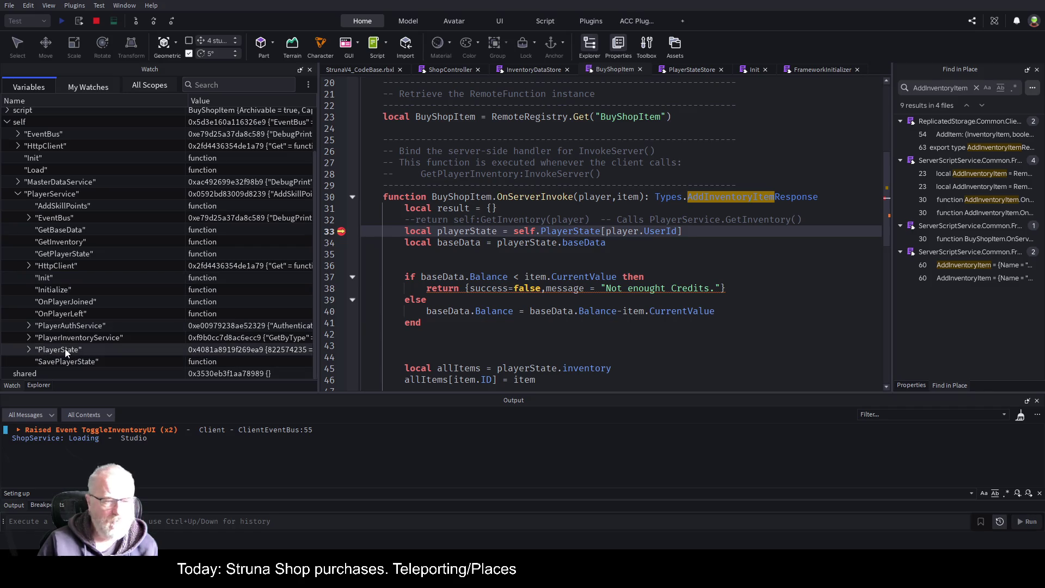
click(29, 350)
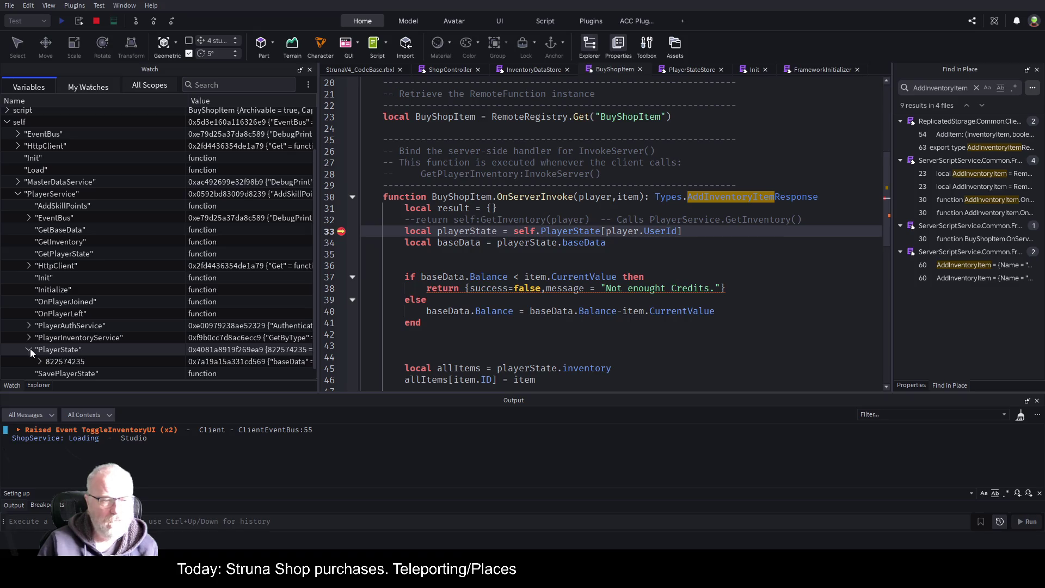
Insert 'PlayerService.' before PlayerState on line 33, check the player's state, and stop debugging
click(540, 230)
text(Pla)
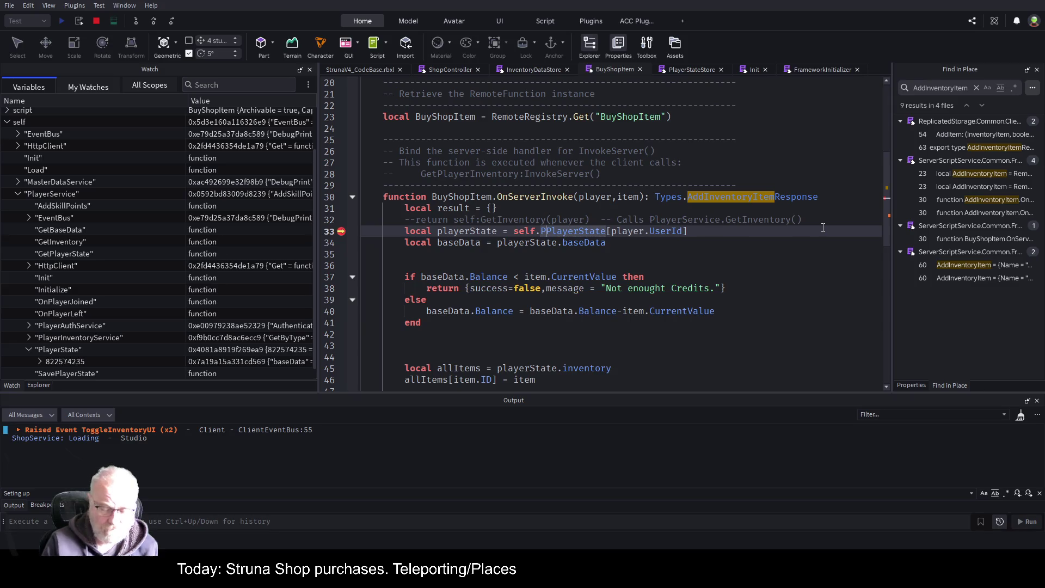
text(yerService.)
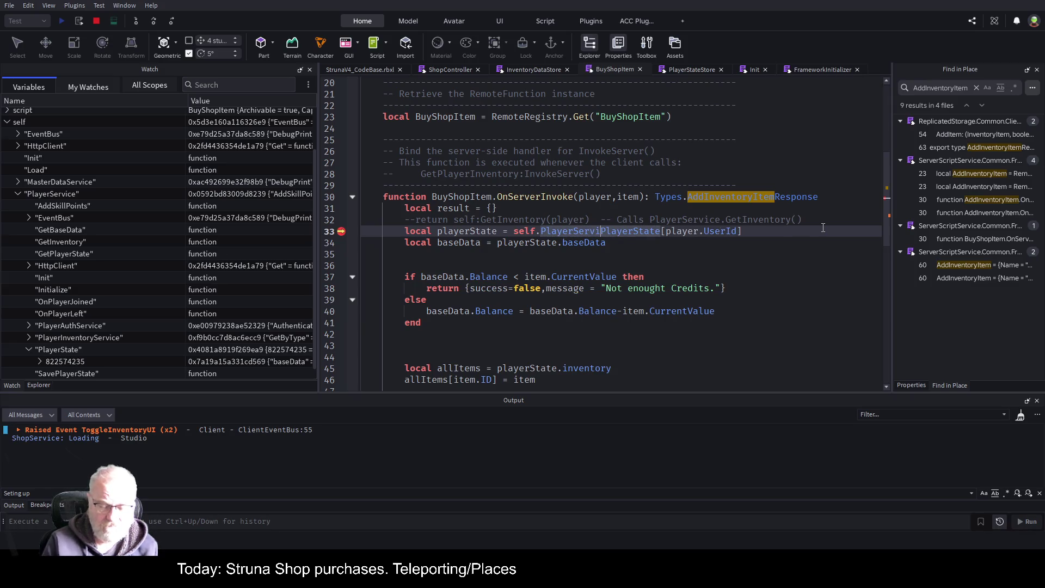
key(Down)
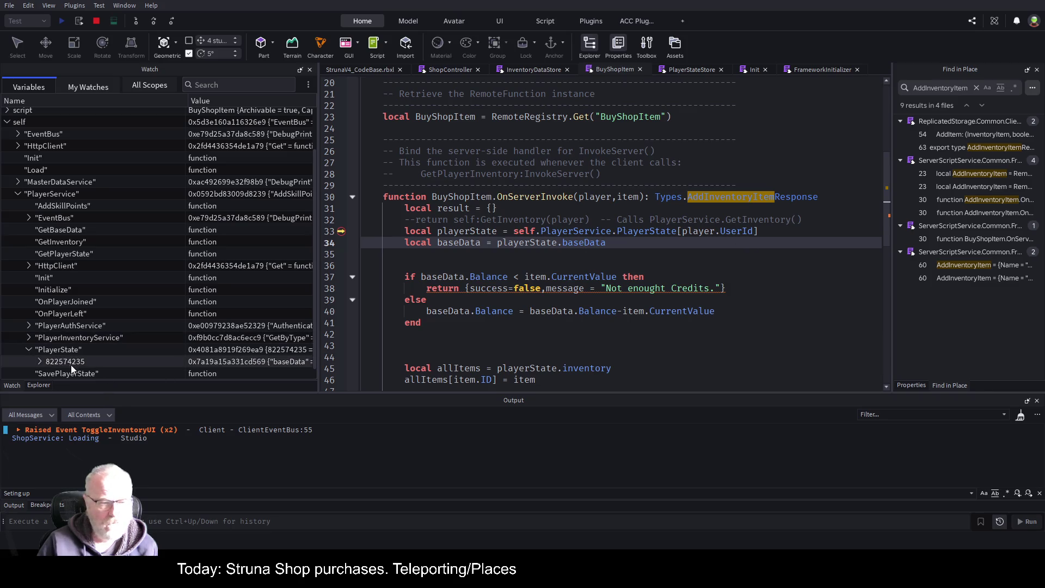
click(41, 361)
scroll(117, 248, down, 2)
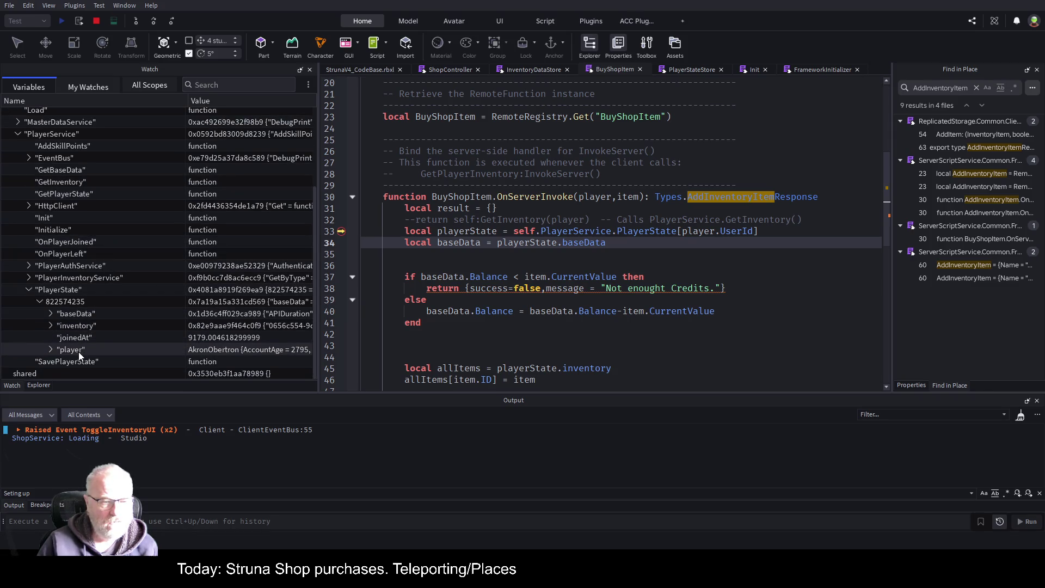
click(686, 264)
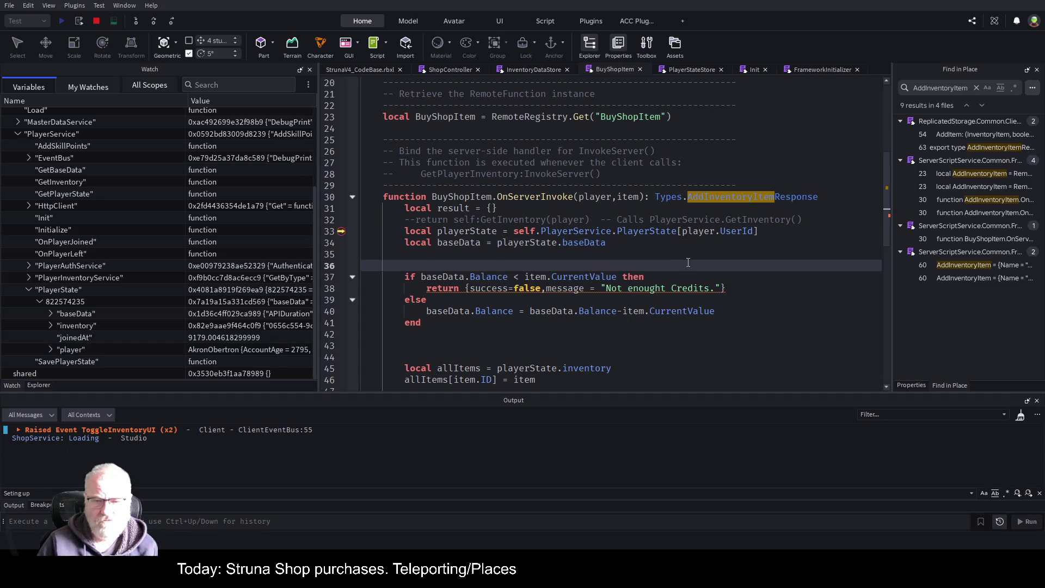
click(96, 21)
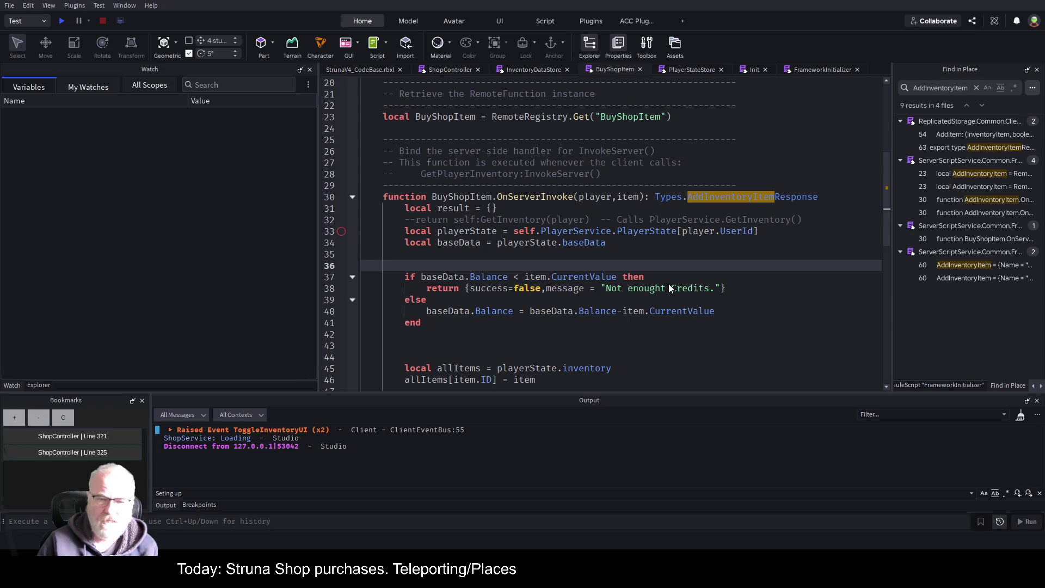
Save the place with Ctrl+S and launch a fresh playtest beside the Struna Inc Shop
click(600, 301)
key(ctrl+s)
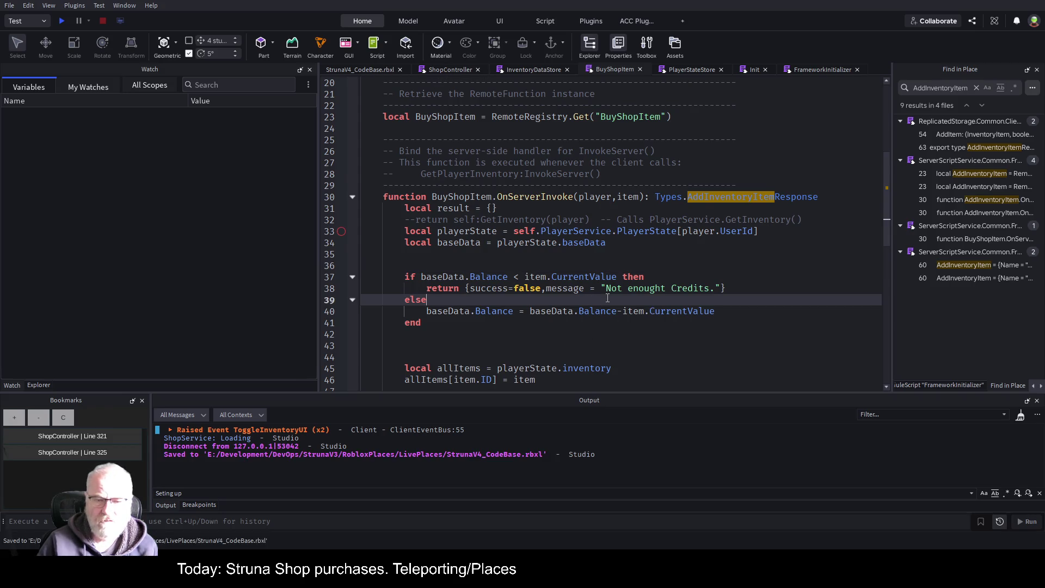
scroll(604, 299, down, 2)
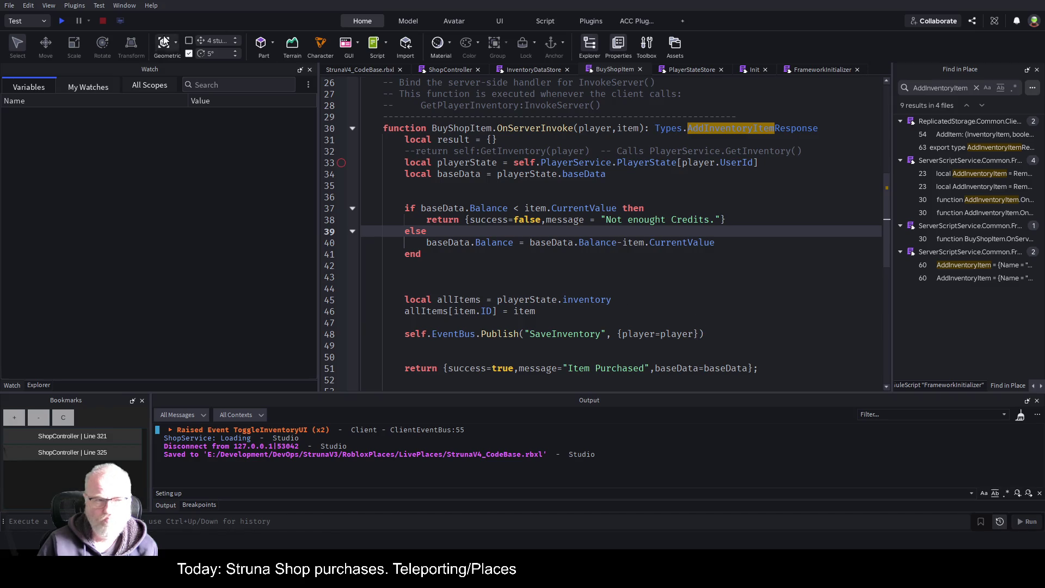
click(59, 23)
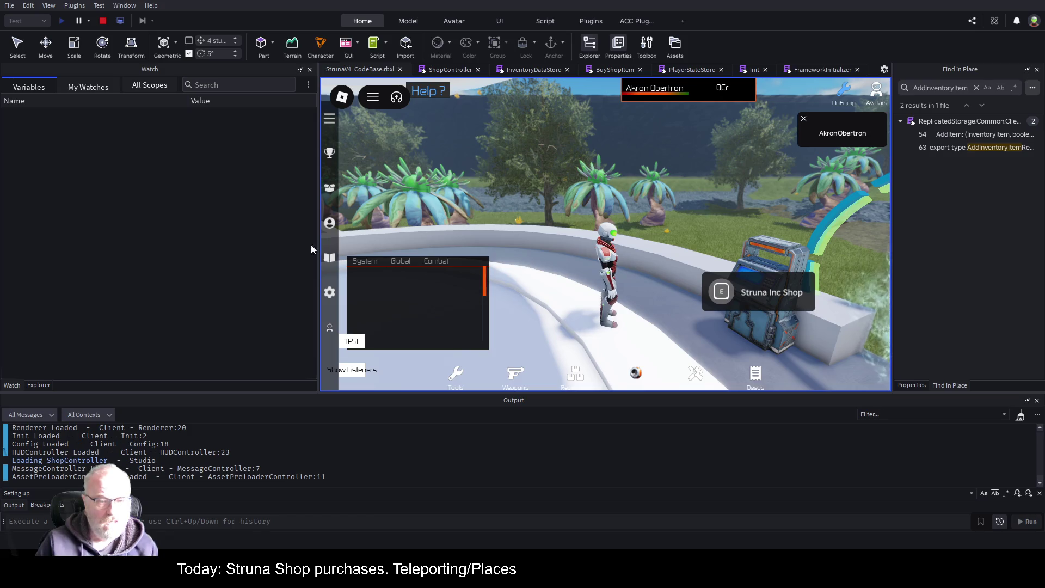
Widen the game view, open the Struna Shop, buy OOF001 and close the shop
drag(317, 243, 143, 244)
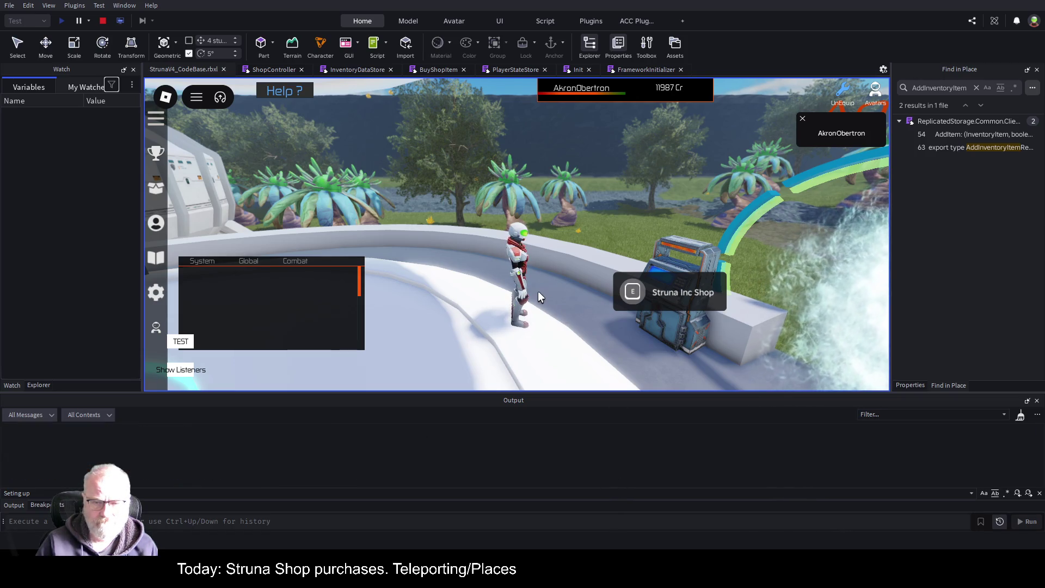
key(e)
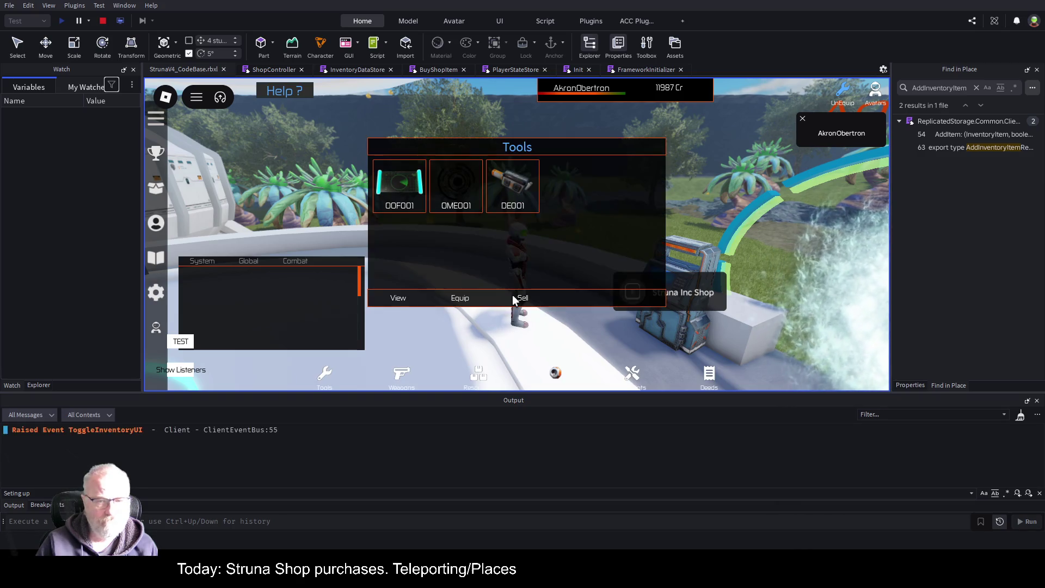
key(e)
key(e)
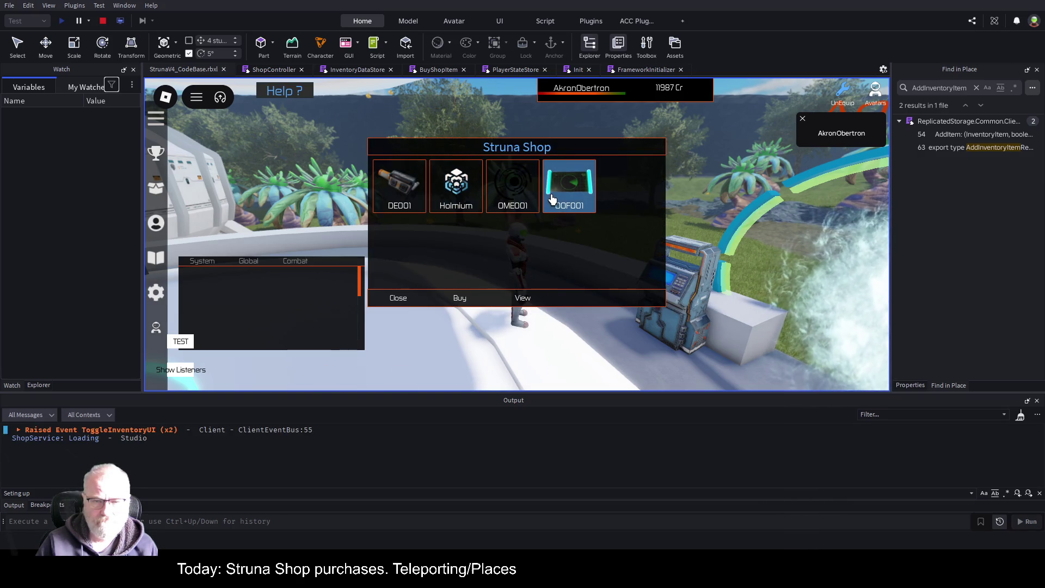
click(560, 197)
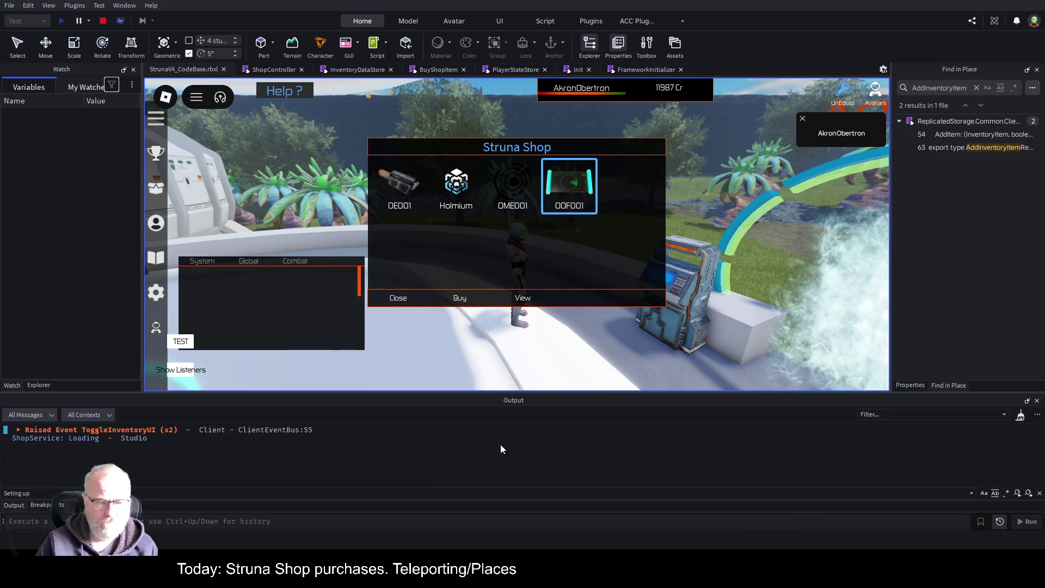
click(400, 299)
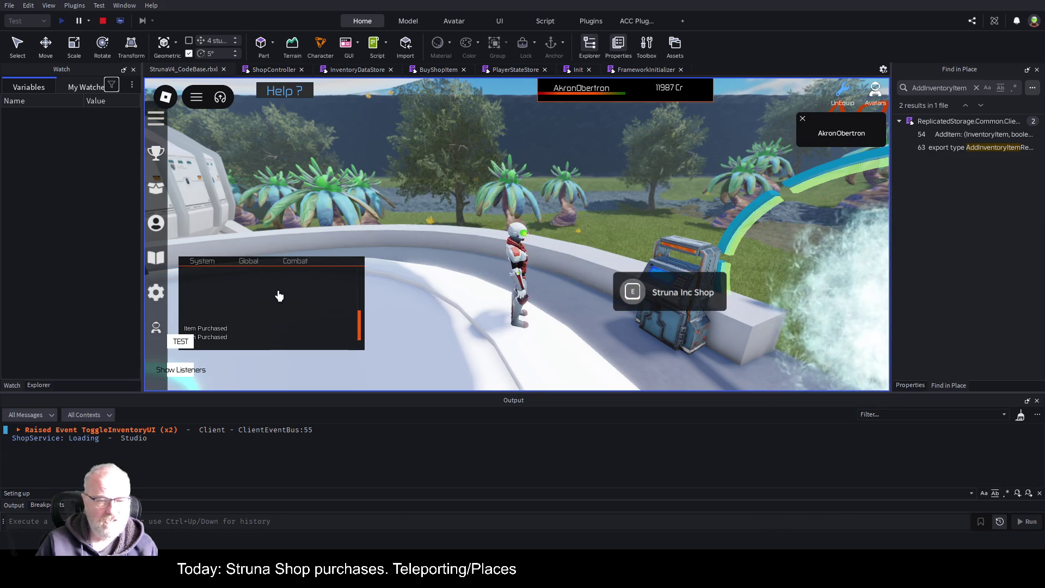
Confirm OOF001, OME001 and DE001 are in the Tools inventory, then stop the playtest
drag(281, 306, 307, 198)
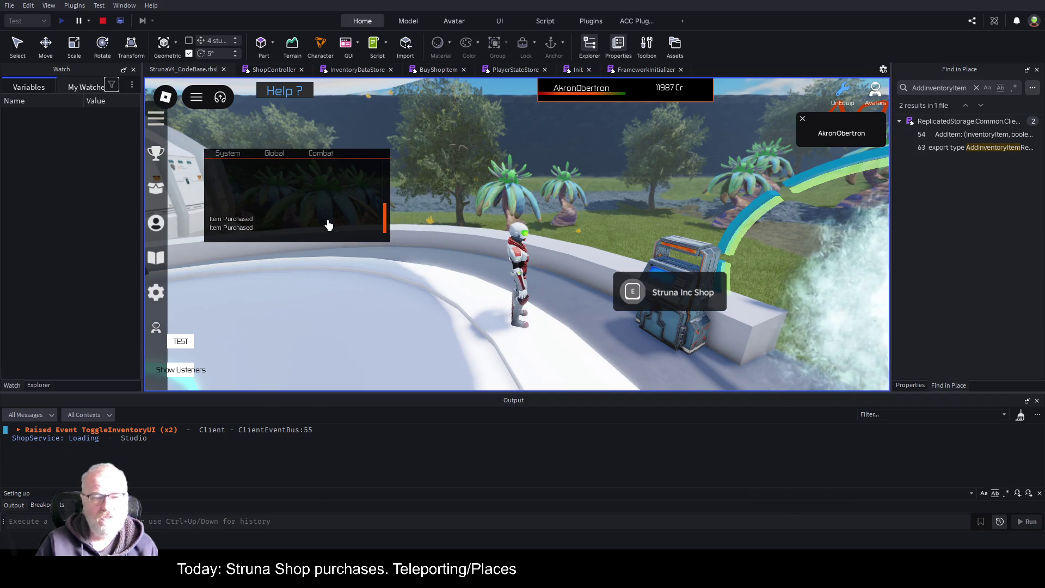
key(i)
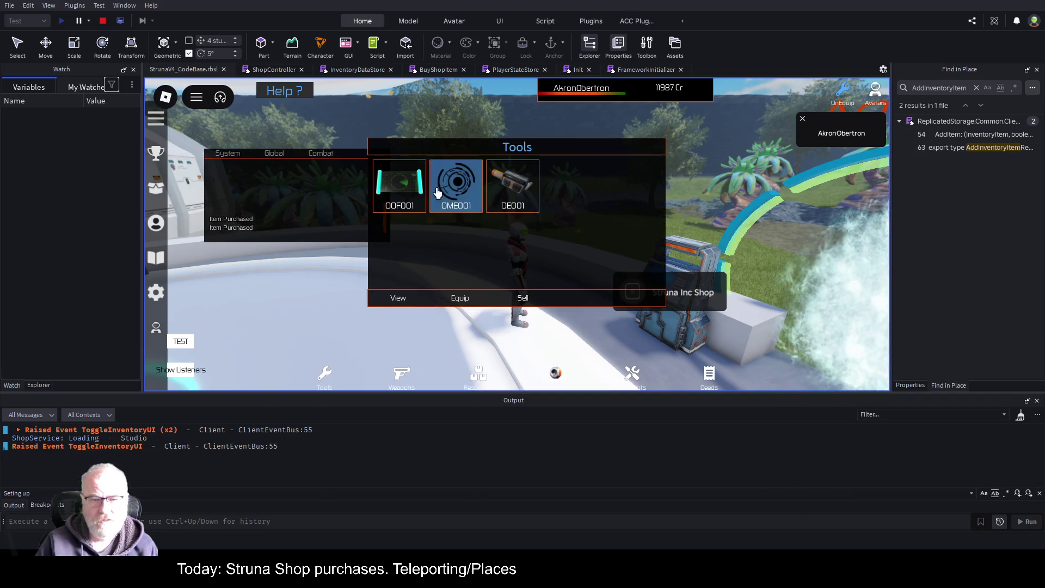
key(i)
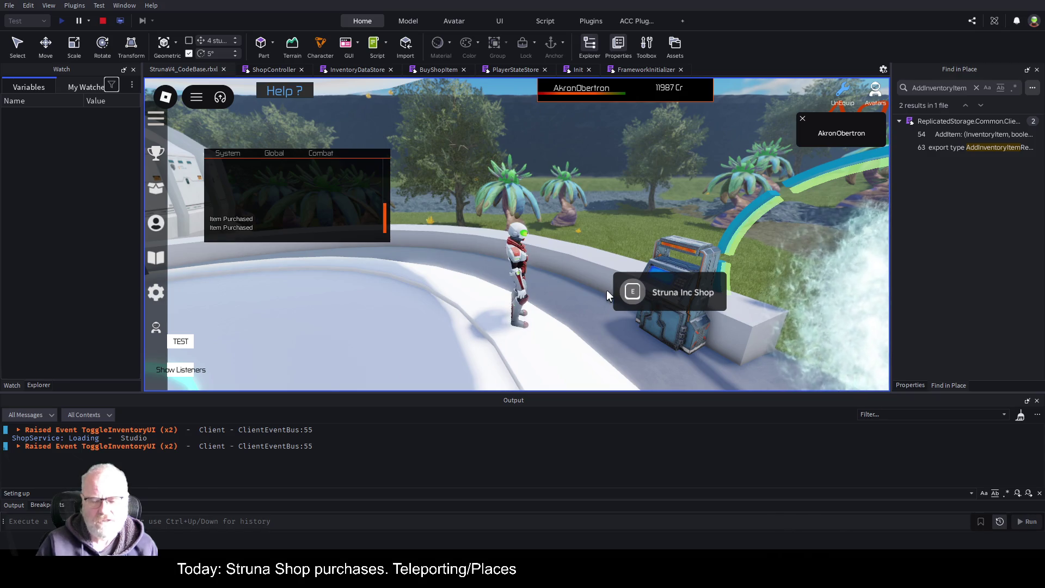
key(i)
key(i)
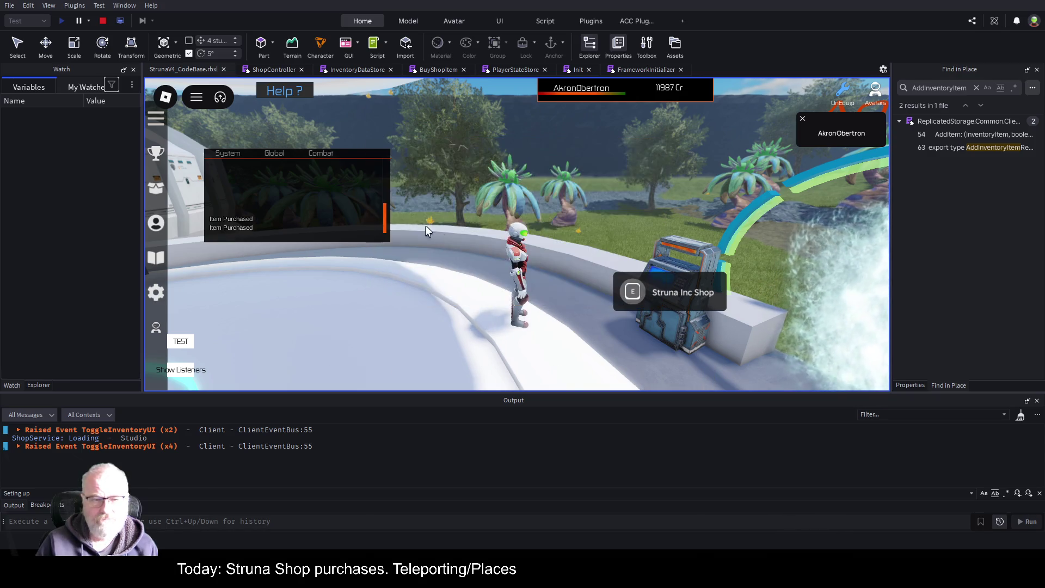
click(102, 20)
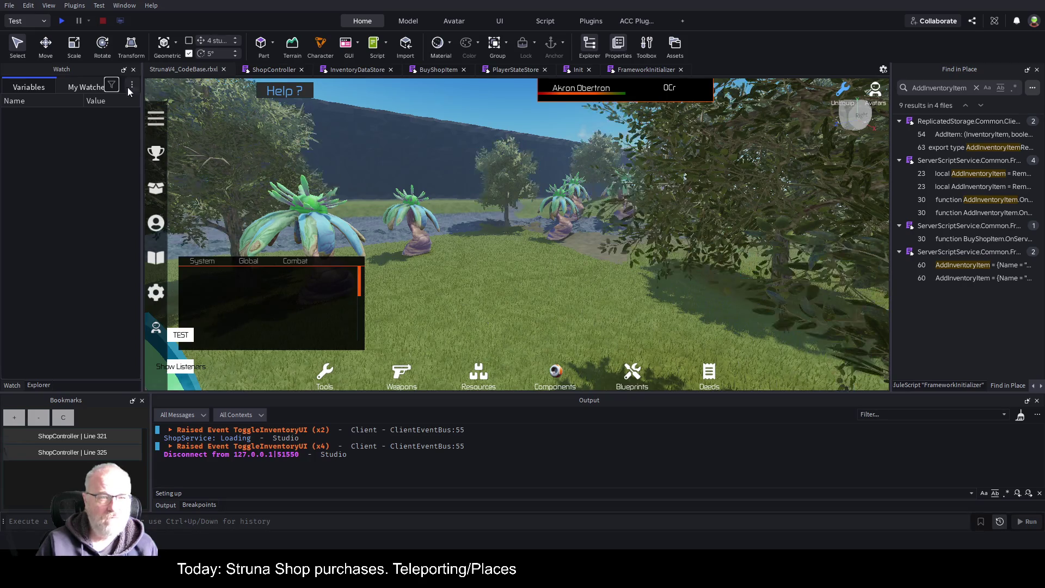
Rerun the playtest to confirm 11587 Cr and the kept Tools items, then view BuyShopItem
click(62, 21)
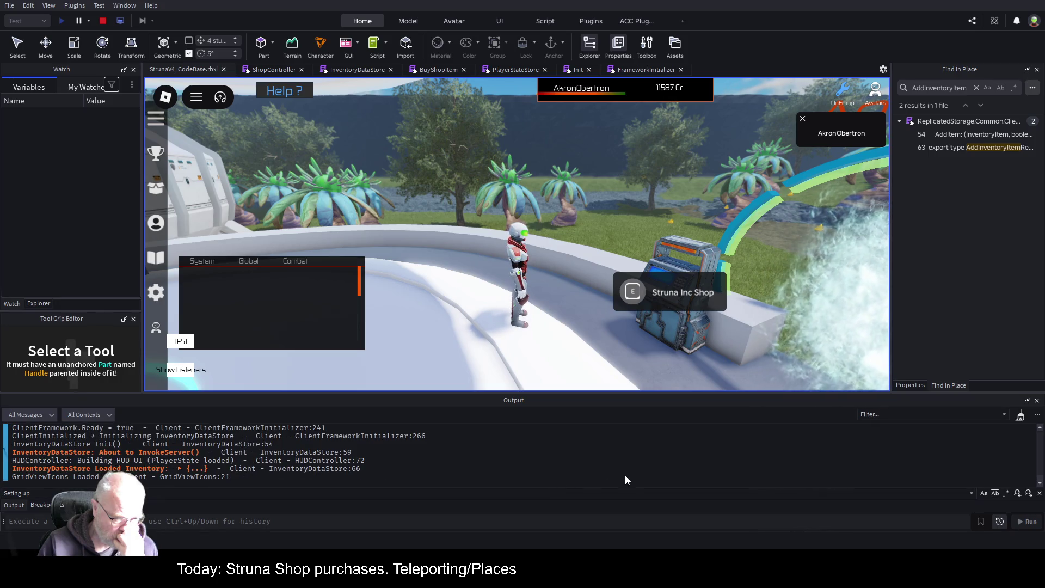
key(ctrl+l)
key(i)
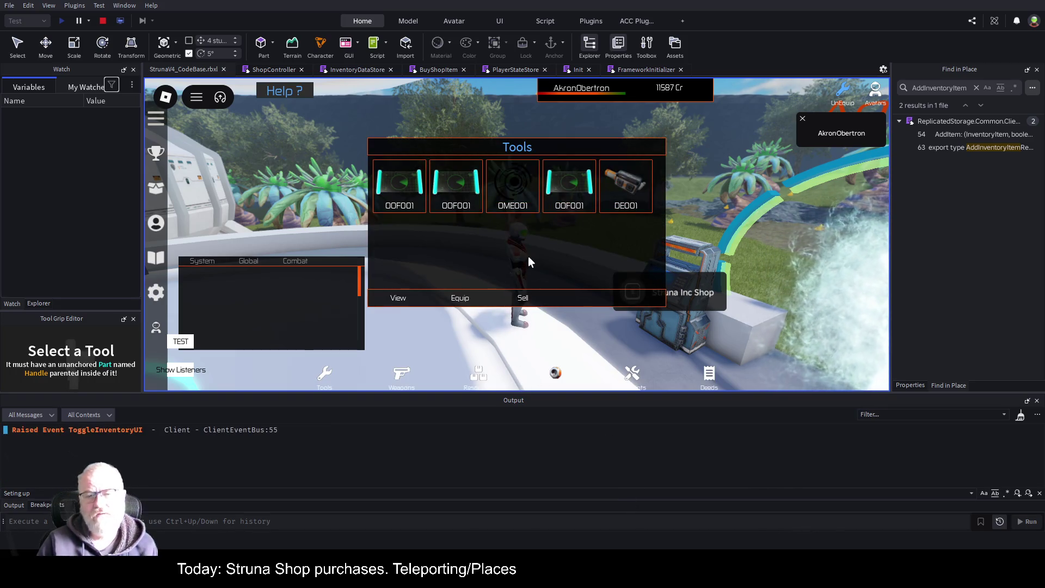
click(423, 69)
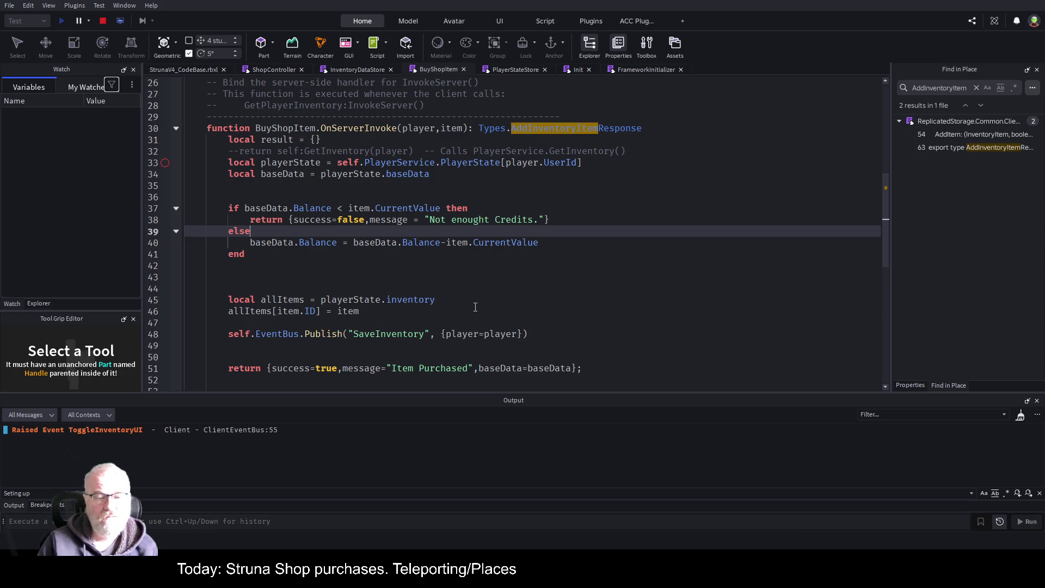
In ShopController line 332, remove the "Shop" argument so the call reads AddItem(newItem,true)
scroll(476, 307, down, 1)
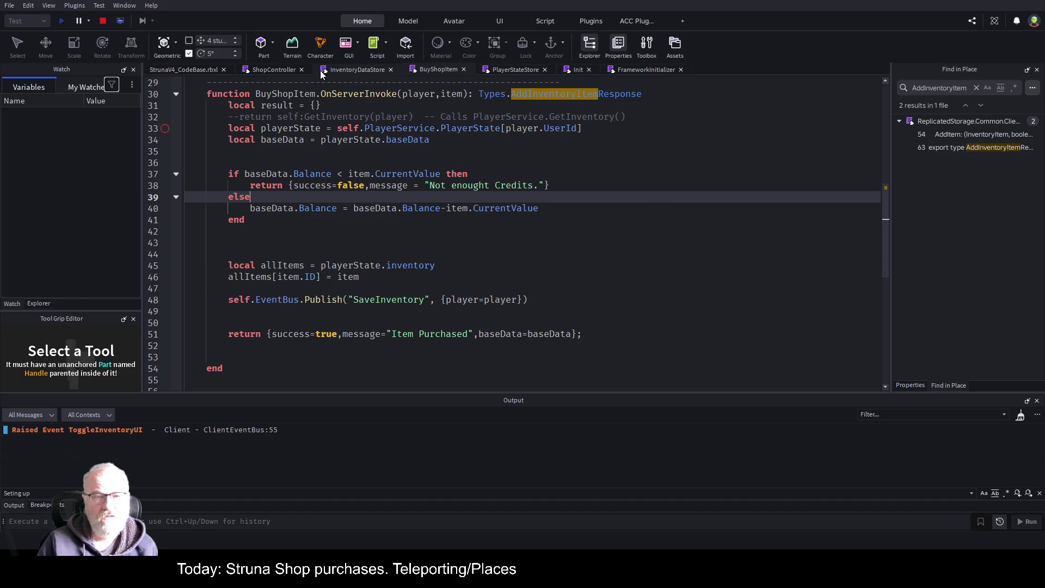
click(268, 70)
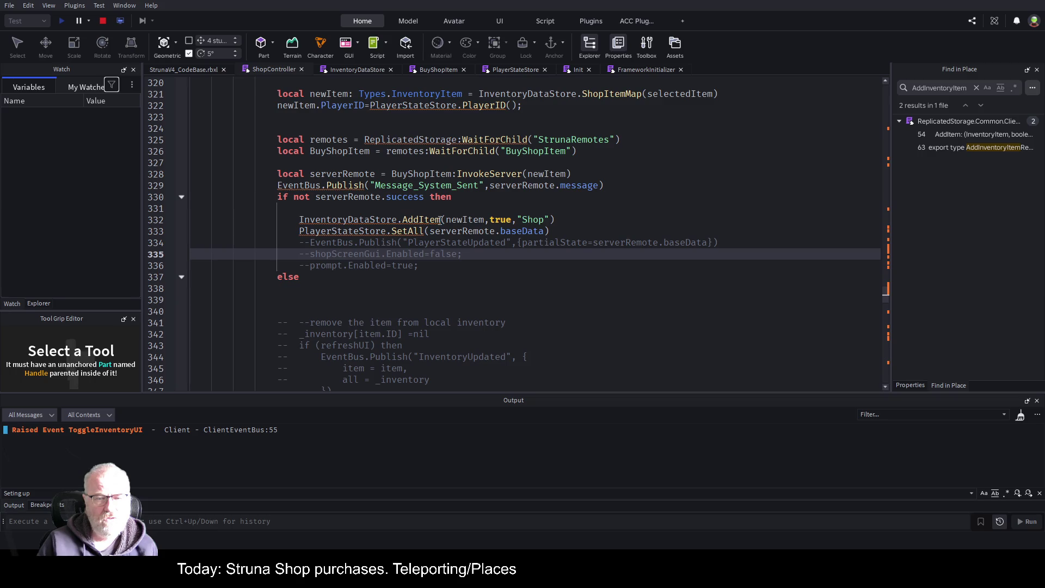
click(560, 220)
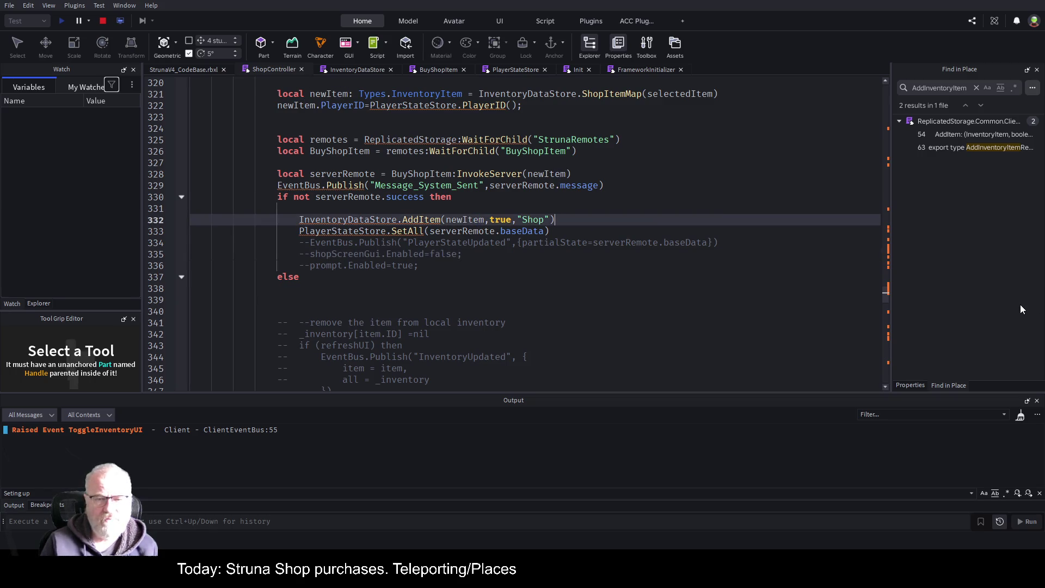
key(Left)
key(Left)
key(Left)
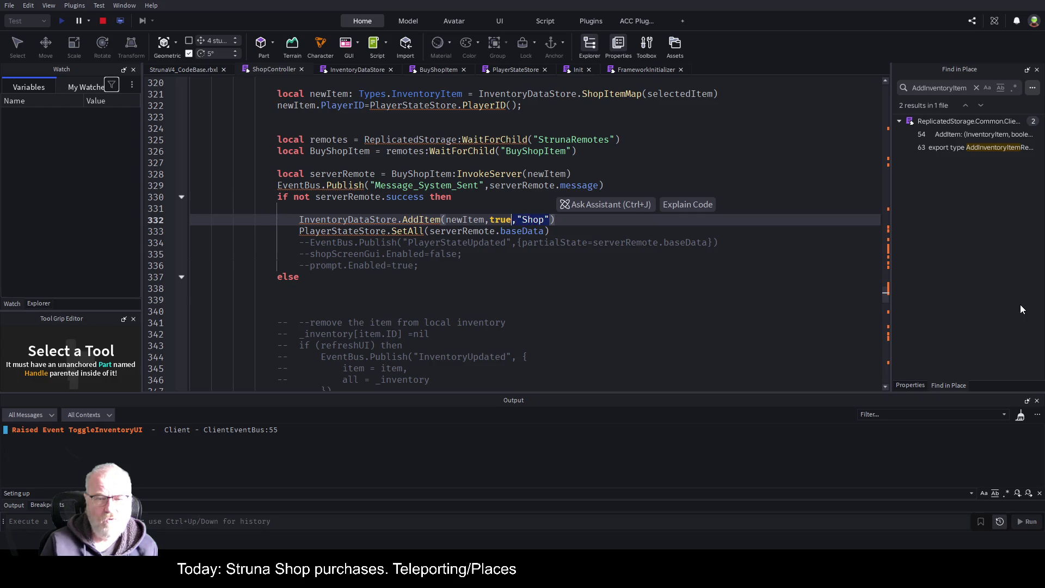
key(Delete)
key(Delete)
key(Delete)
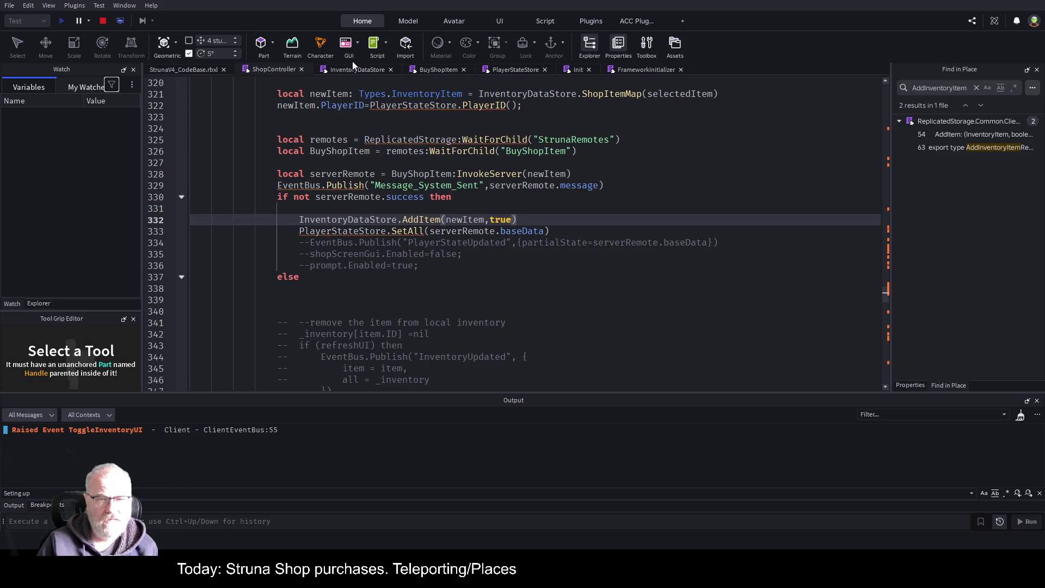
Drop the source parameter from InventoryDataStore's AddItem signature and pick InventoryUpdated for a project search
click(342, 71)
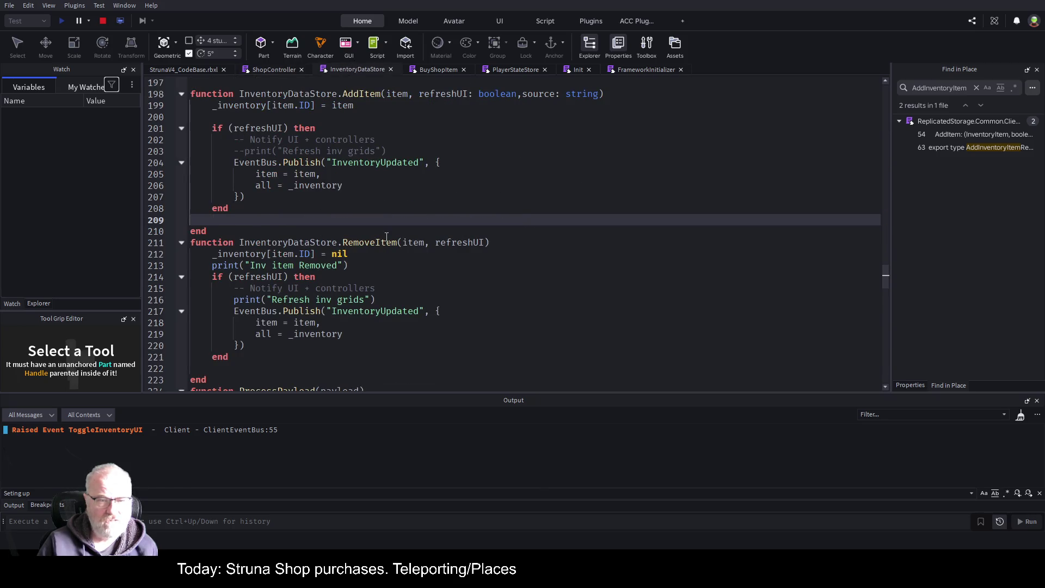
click(529, 96)
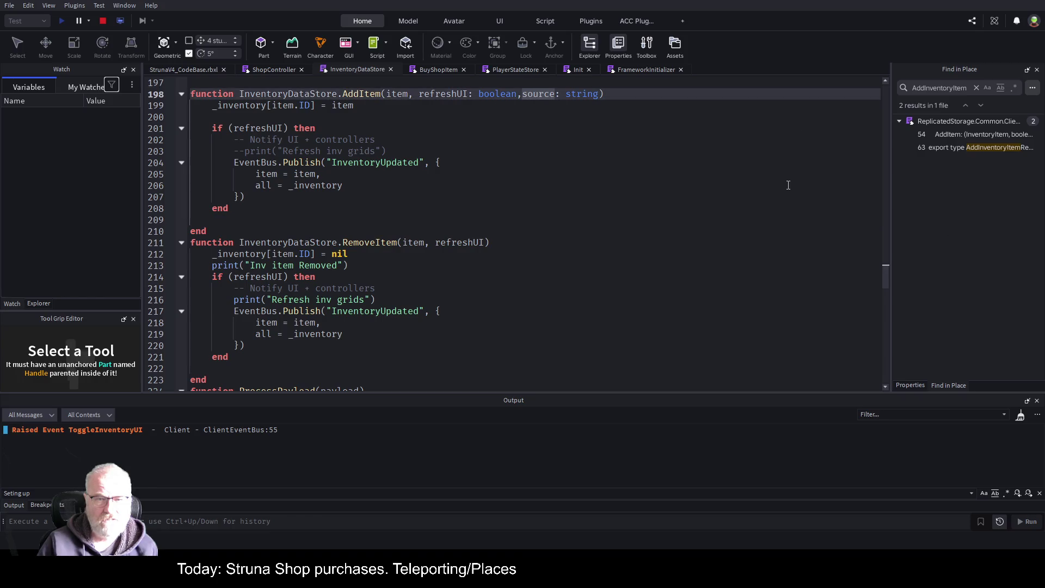
key(shift+End)
key(BackSpace)
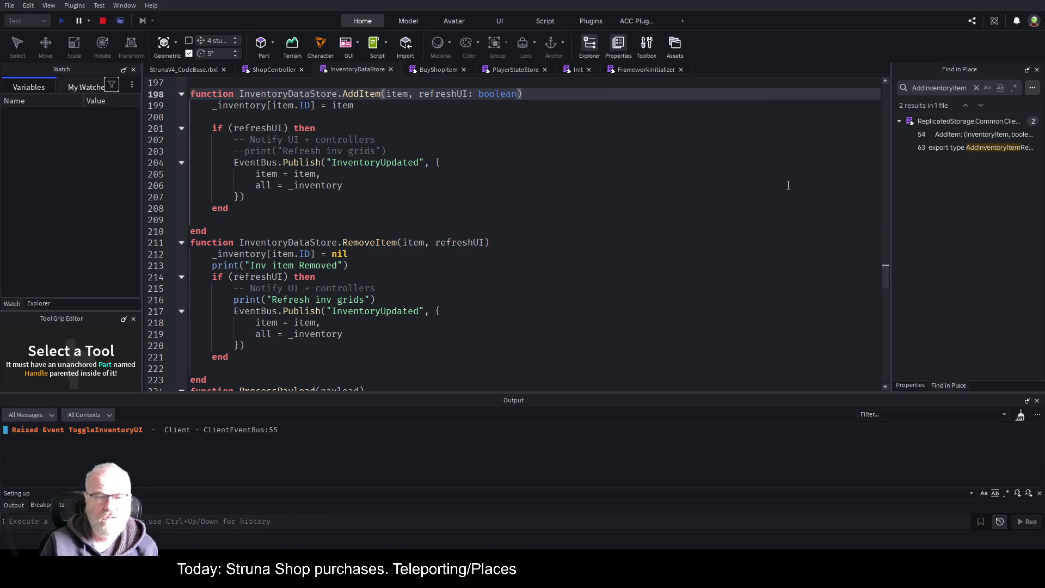
click(402, 117)
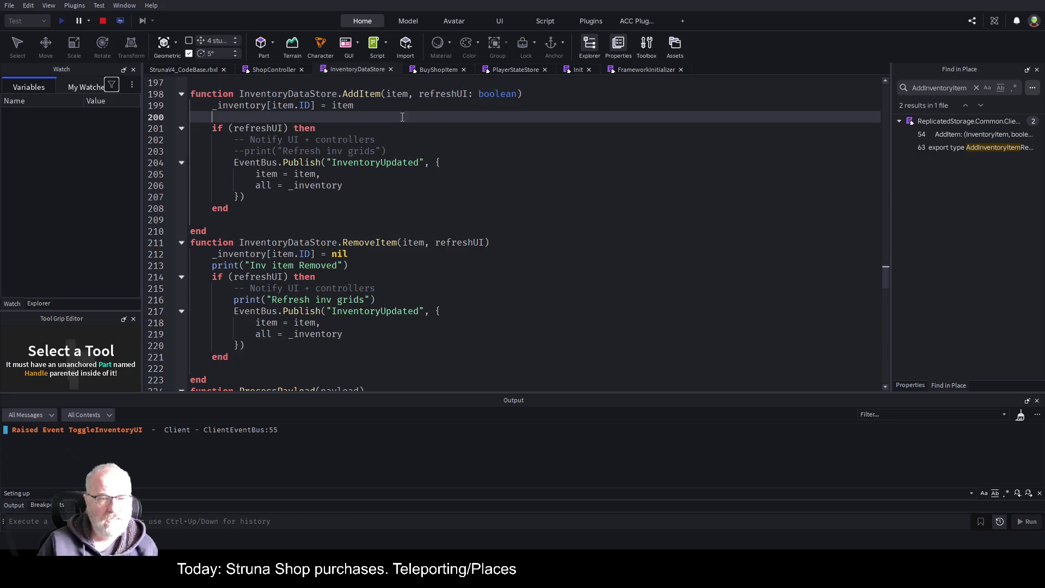
double_click(373, 163)
key(ctrl+c)
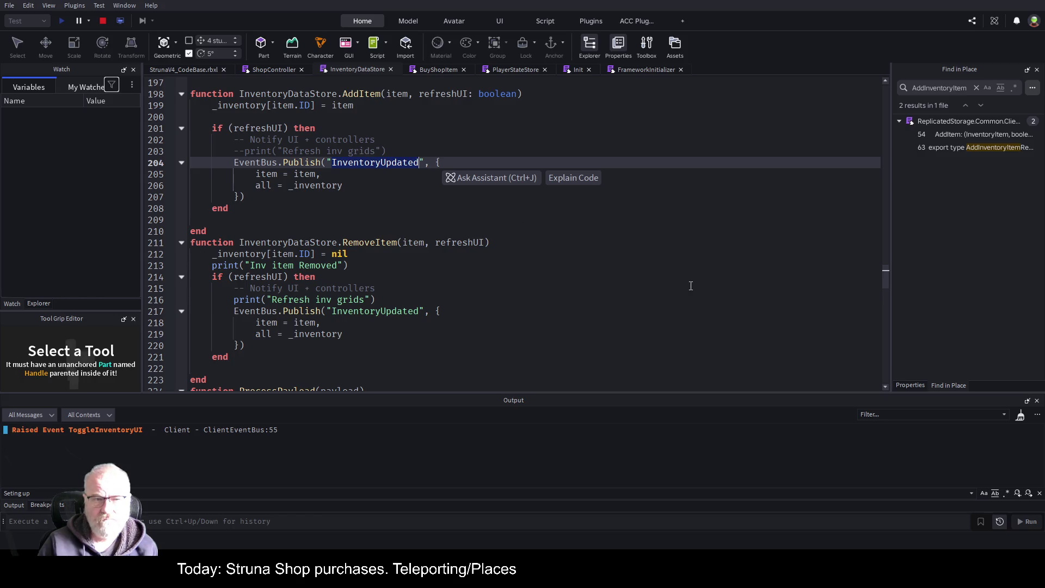
click(946, 86)
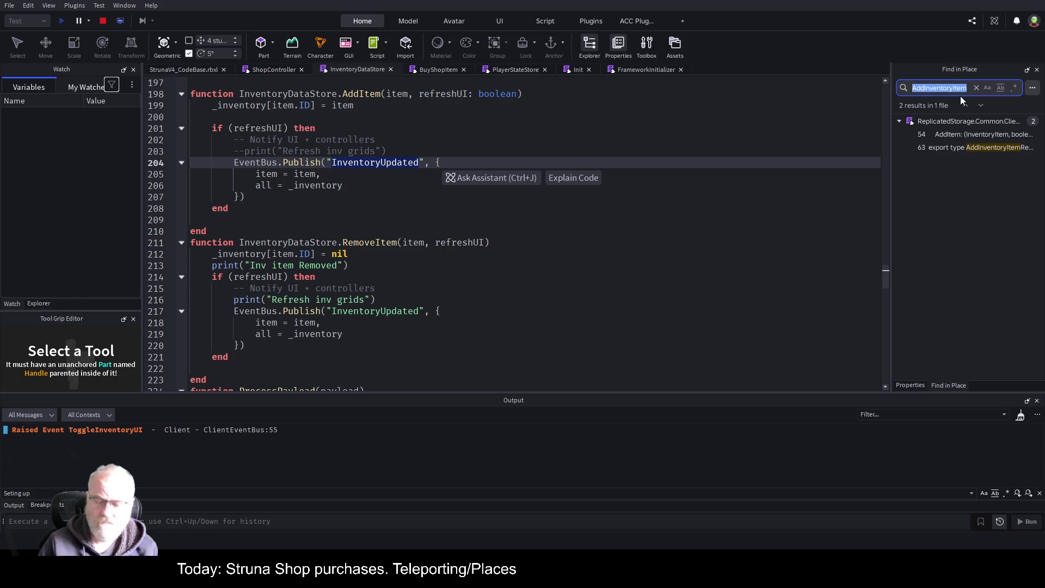
Search InventoryUpdated across scripts and open InventoryUIController's subscription to inspect _payload
key(ctrl+v)
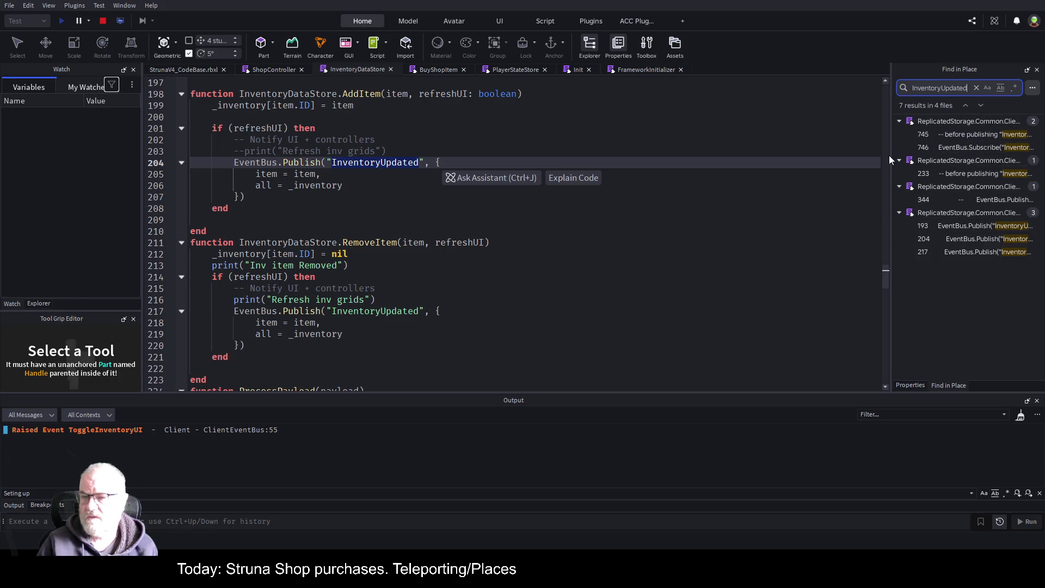
drag(890, 157, 662, 164)
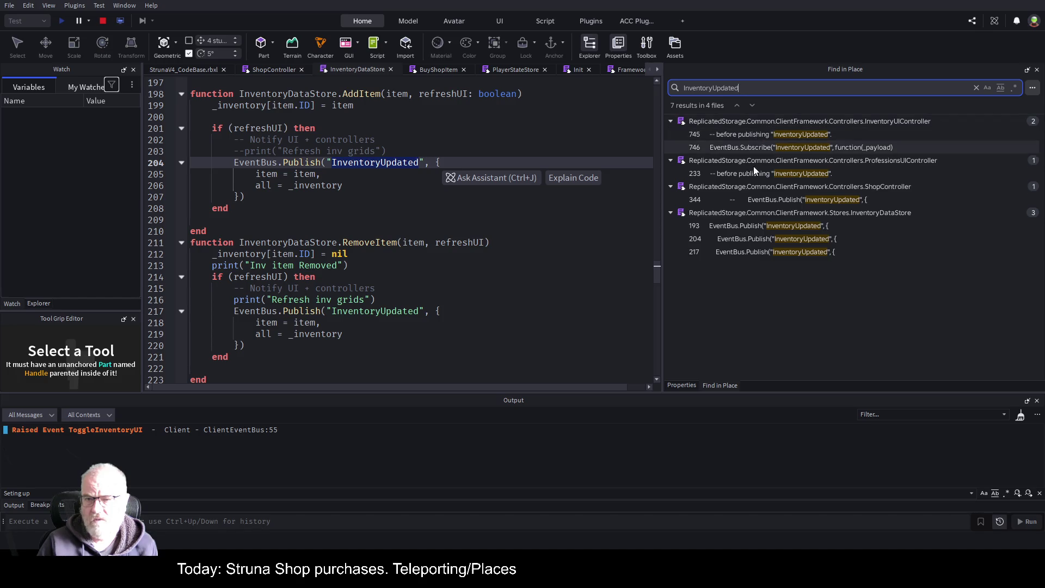
click(833, 147)
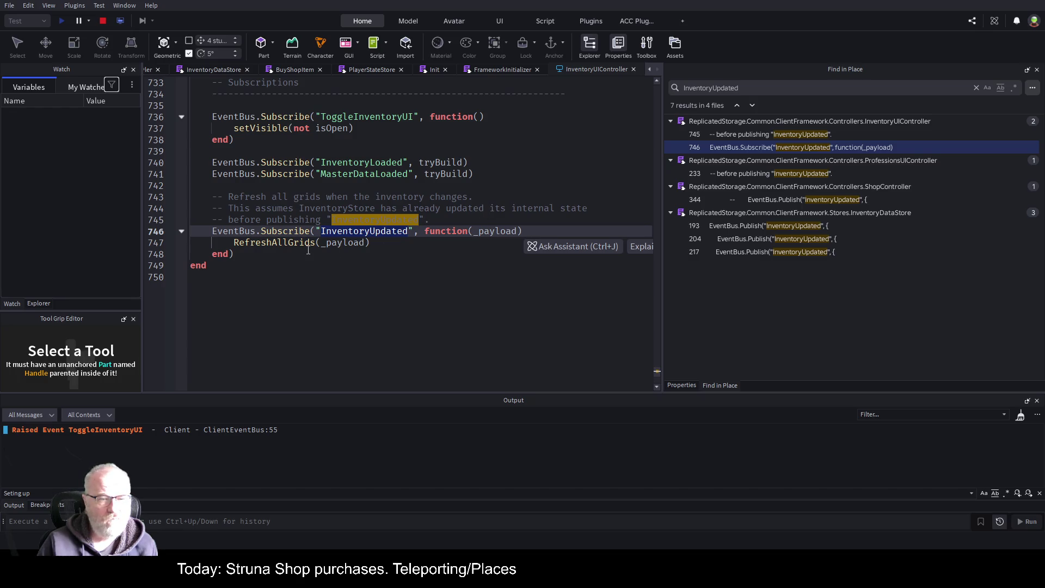
click(274, 242)
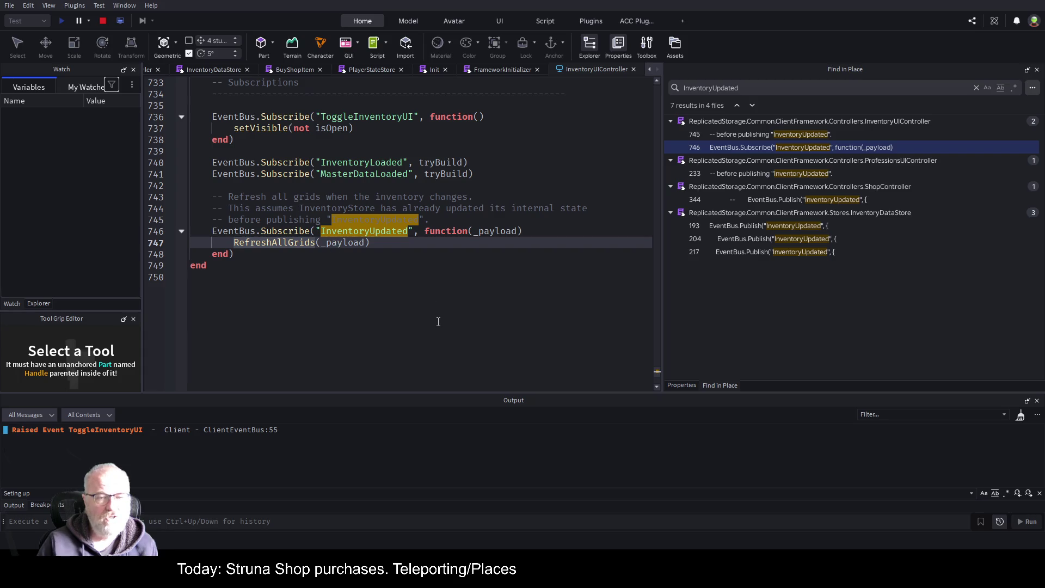
double_click(497, 231)
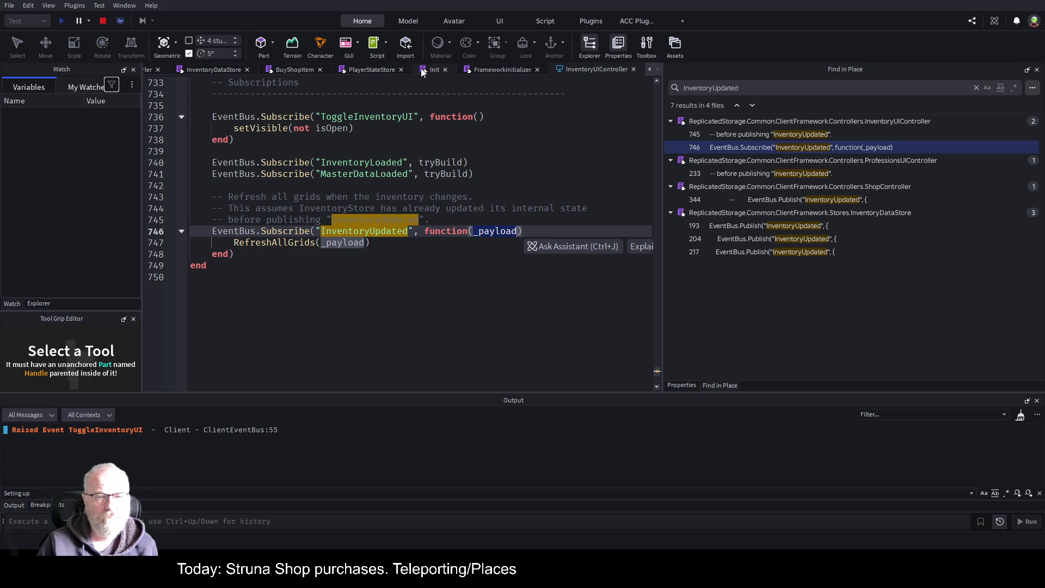
Compare with InventoryDataStore, then recheck the _payload passed to RefreshAllGrids
click(213, 70)
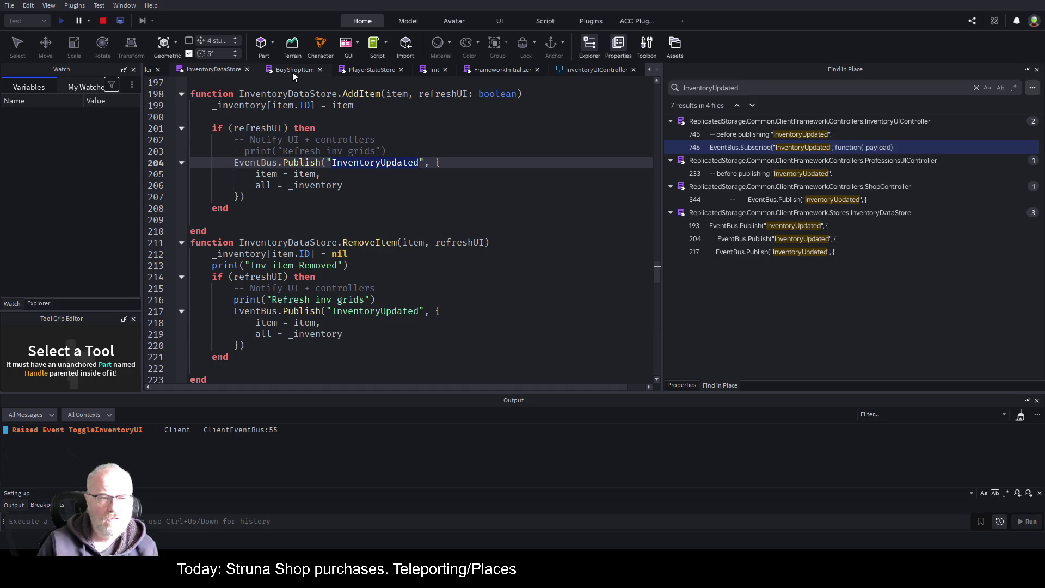
click(590, 70)
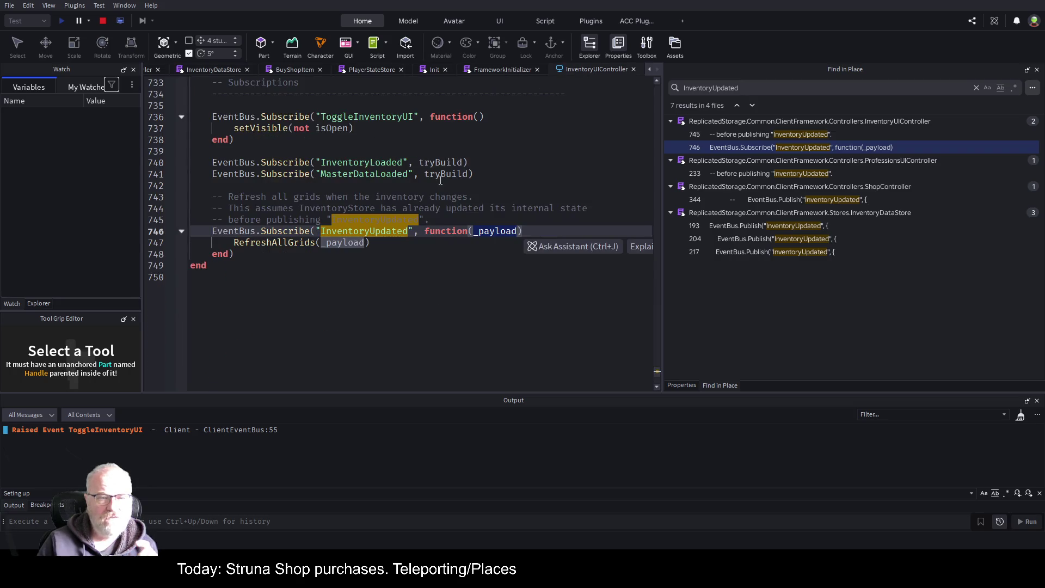
click(422, 198)
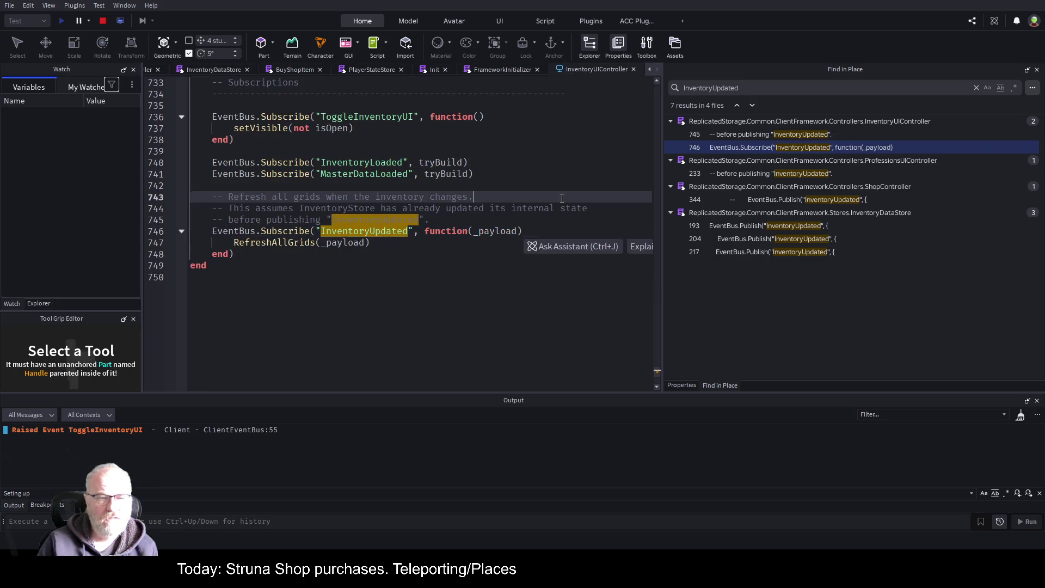
double_click(345, 243)
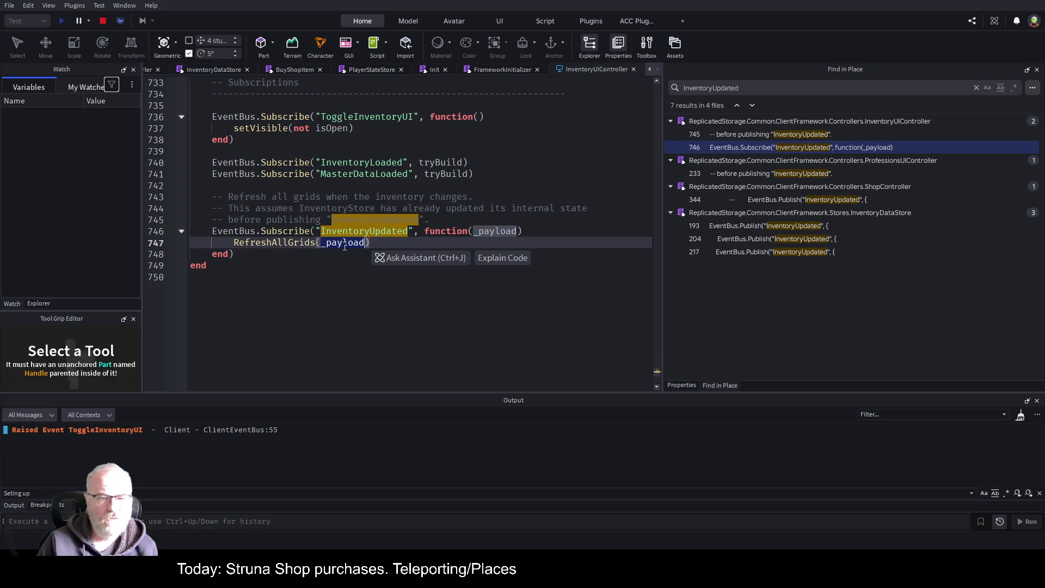
click(303, 246)
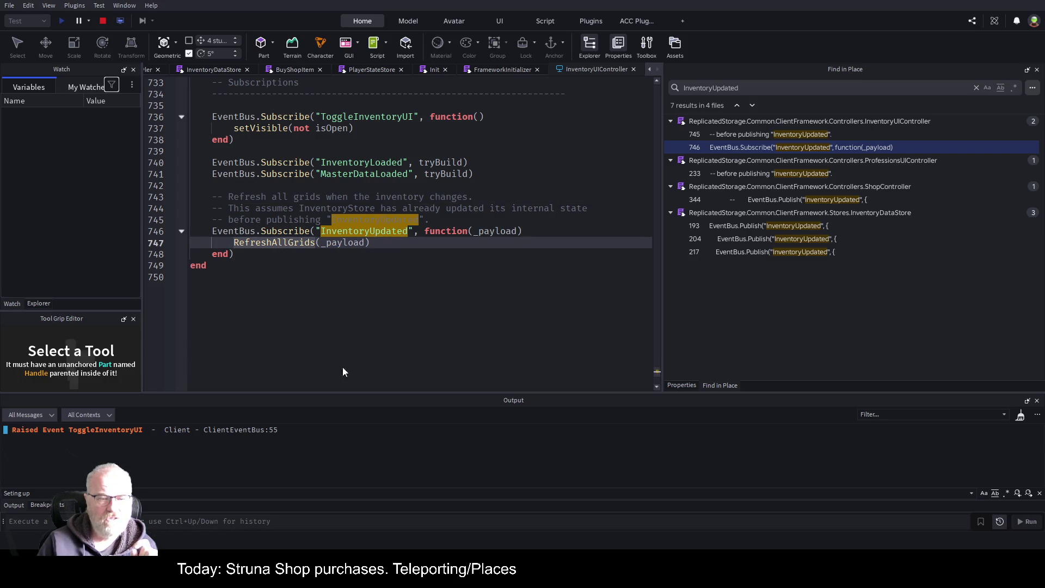
key(F12)
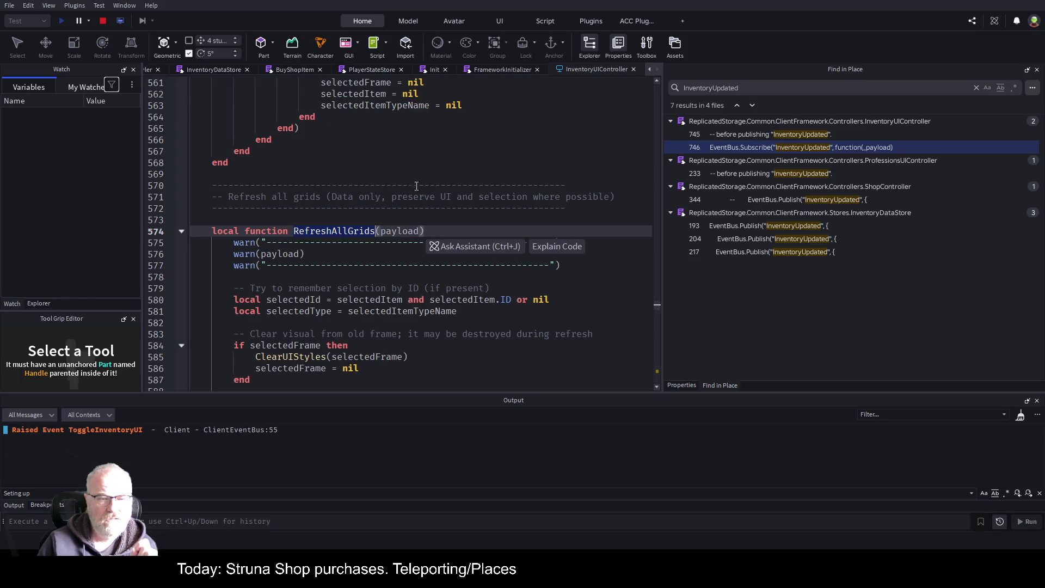
drag(419, 208, 568, 208)
scroll(444, 191, down, 2)
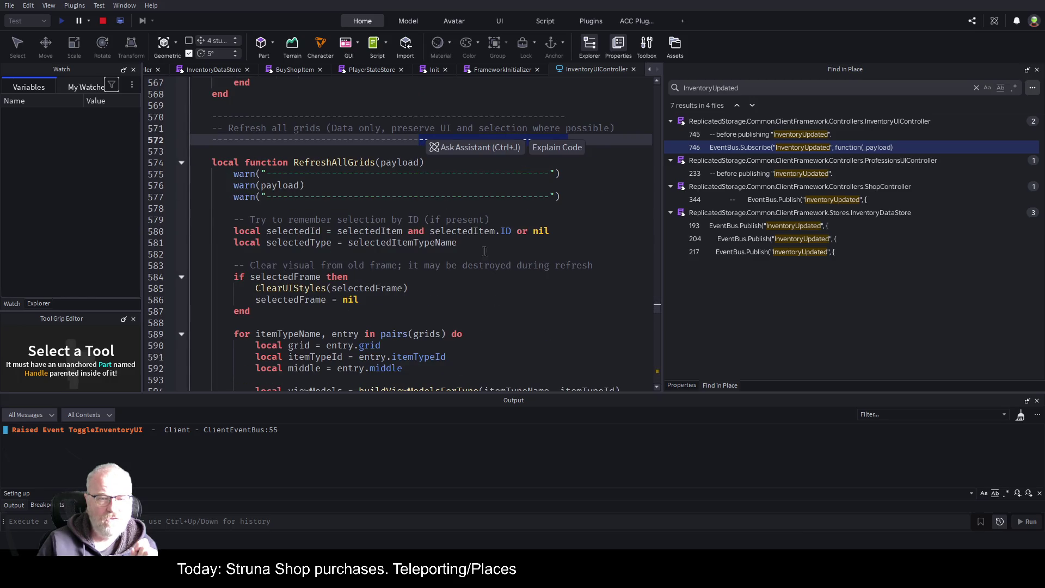
double_click(405, 162)
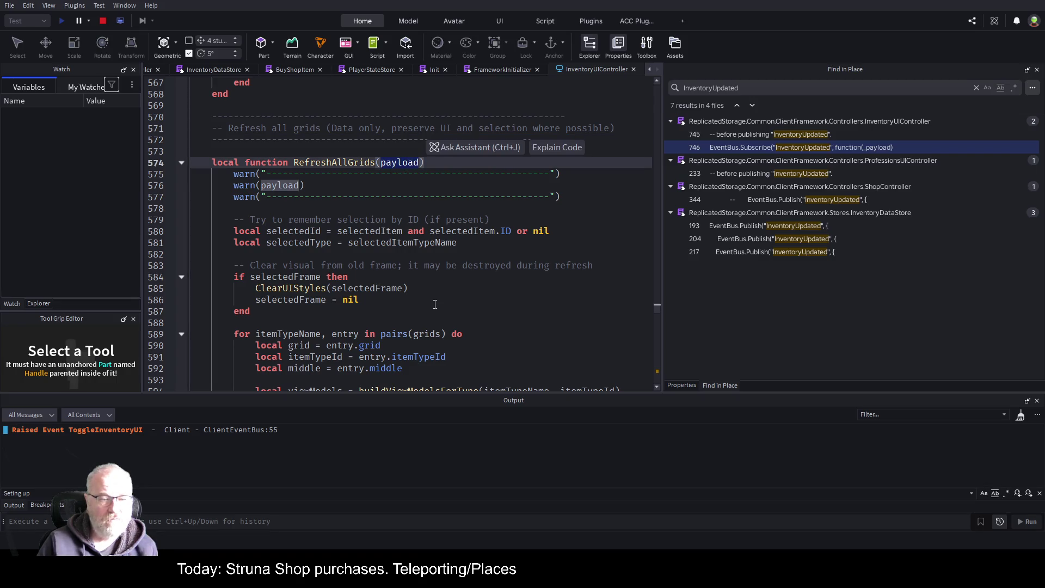
scroll(419, 274, down, 2)
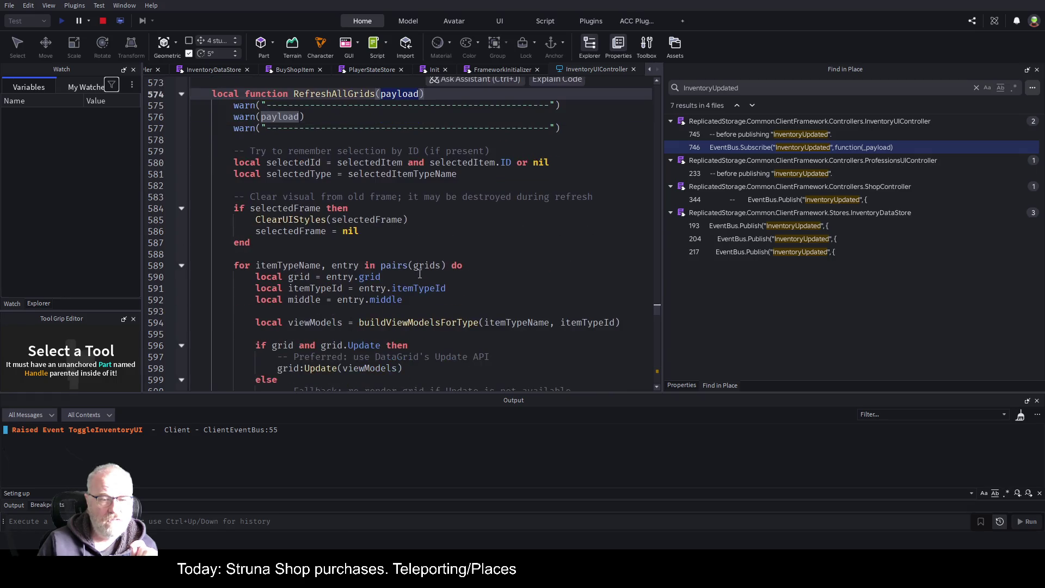
scroll(420, 274, down, 5)
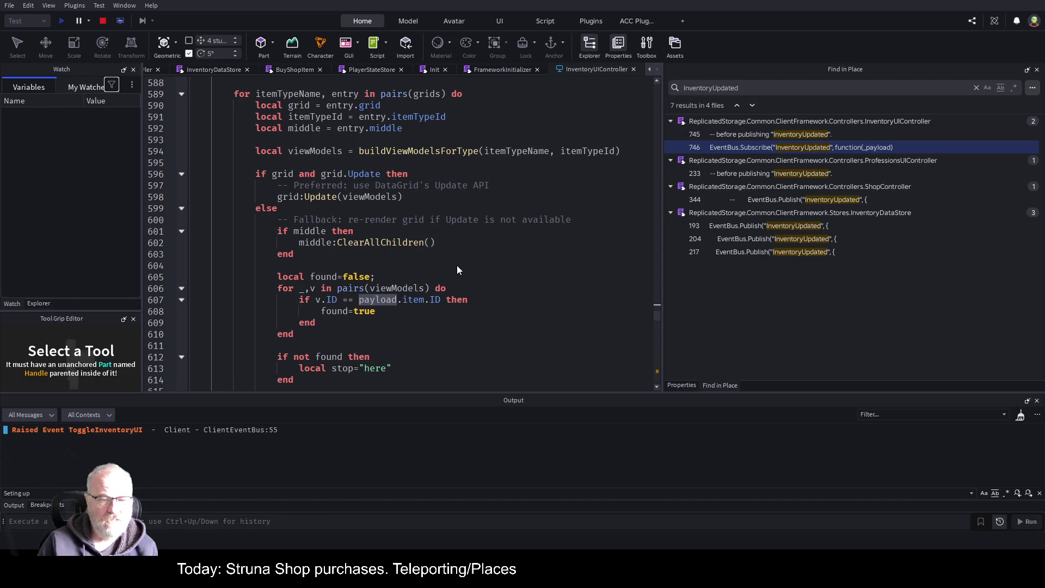
scroll(458, 270, down, 8)
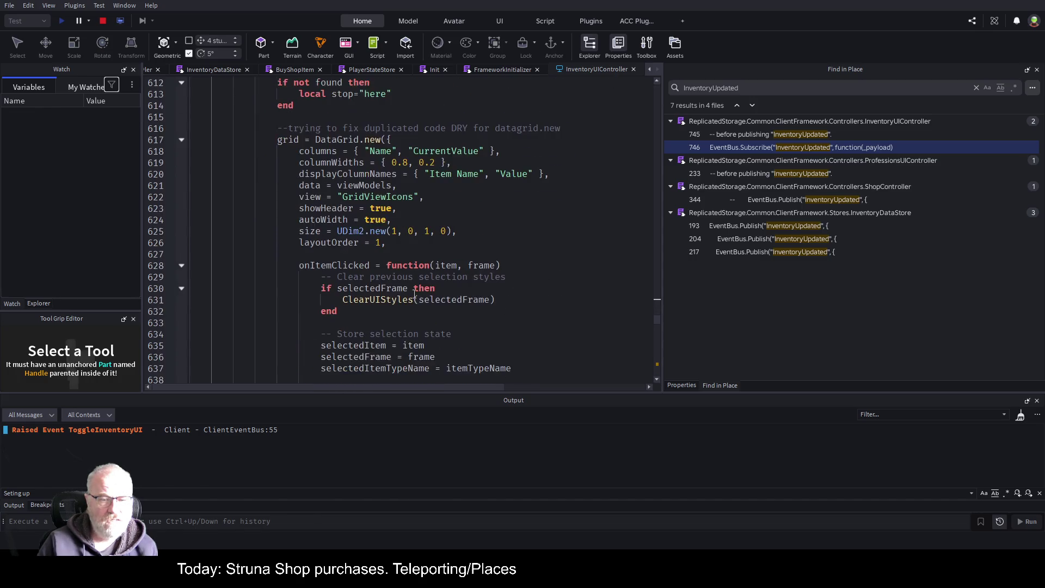
scroll(414, 294, down, 8)
scroll(522, 276, up, 6)
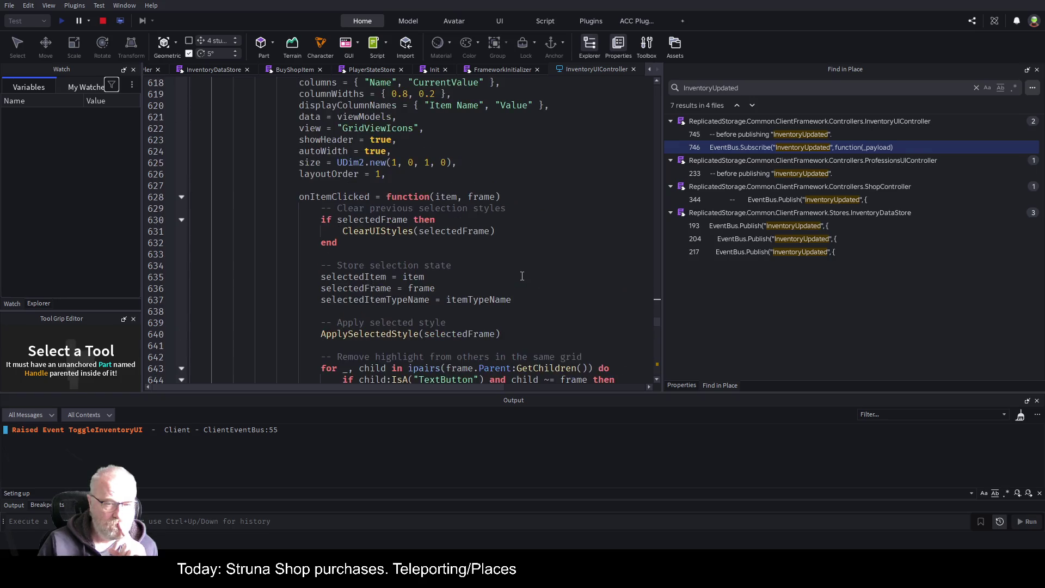
scroll(522, 276, up, 5)
scroll(486, 260, up, 3)
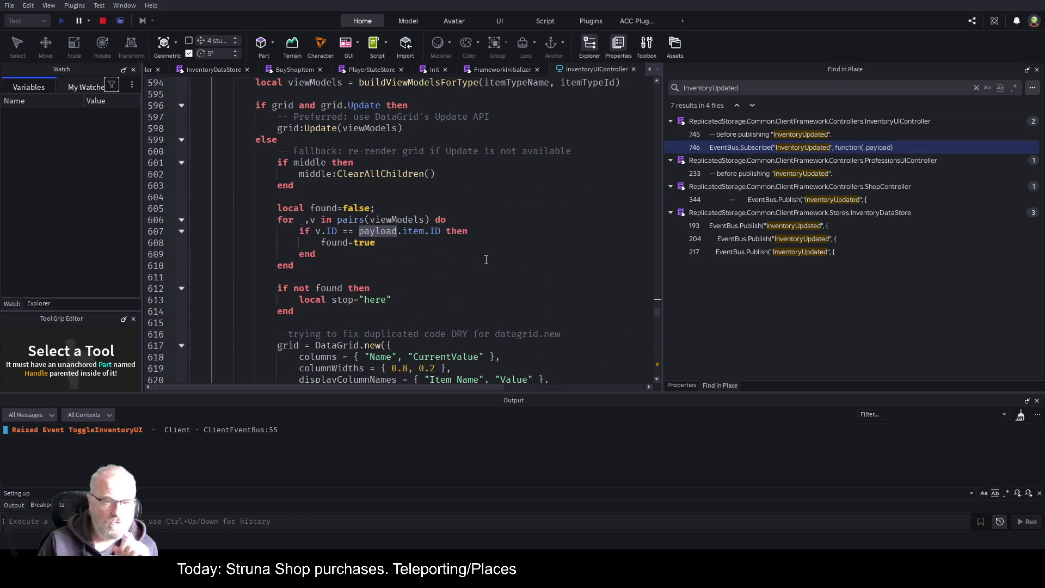
scroll(486, 259, up, 4)
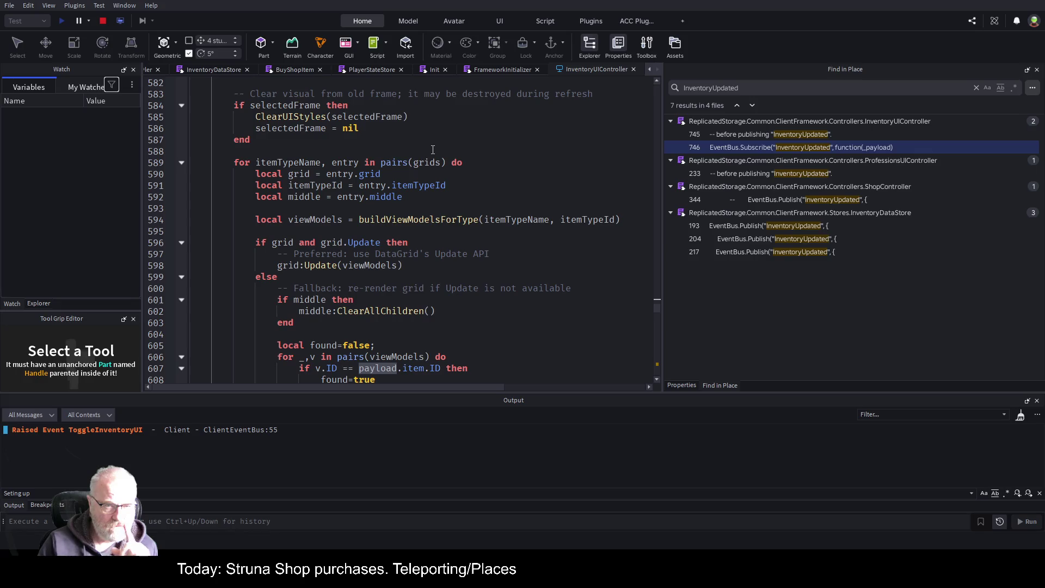
scroll(433, 150, up, 3)
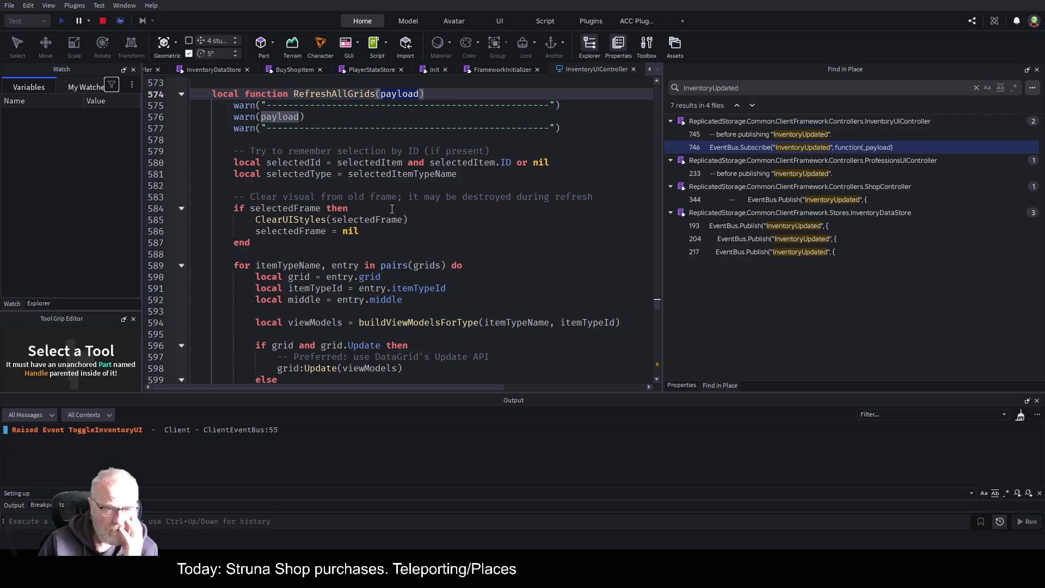
scroll(531, 229, down, 1)
scroll(530, 228, down, 2)
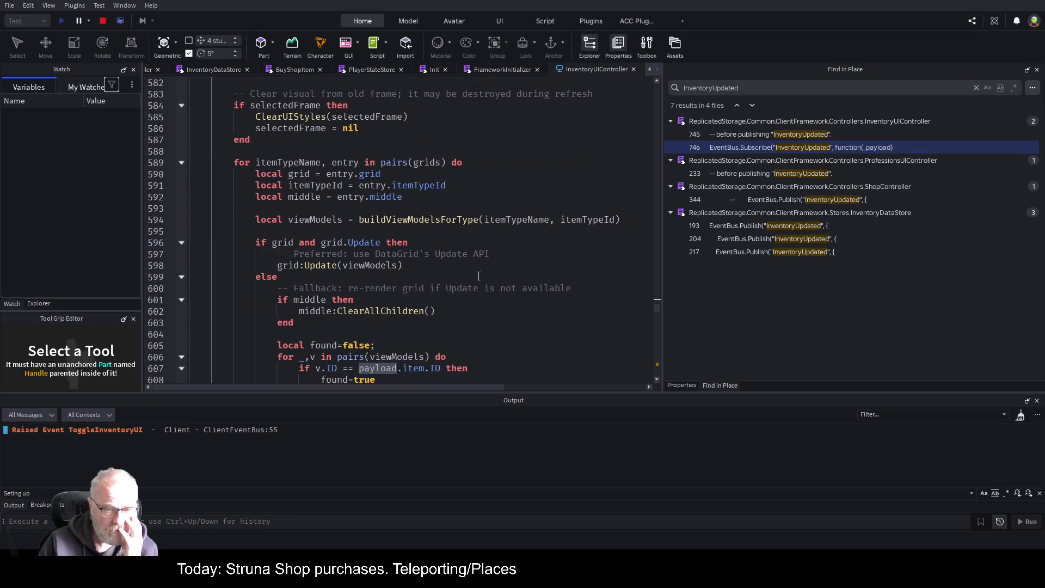
scroll(479, 276, up, 1)
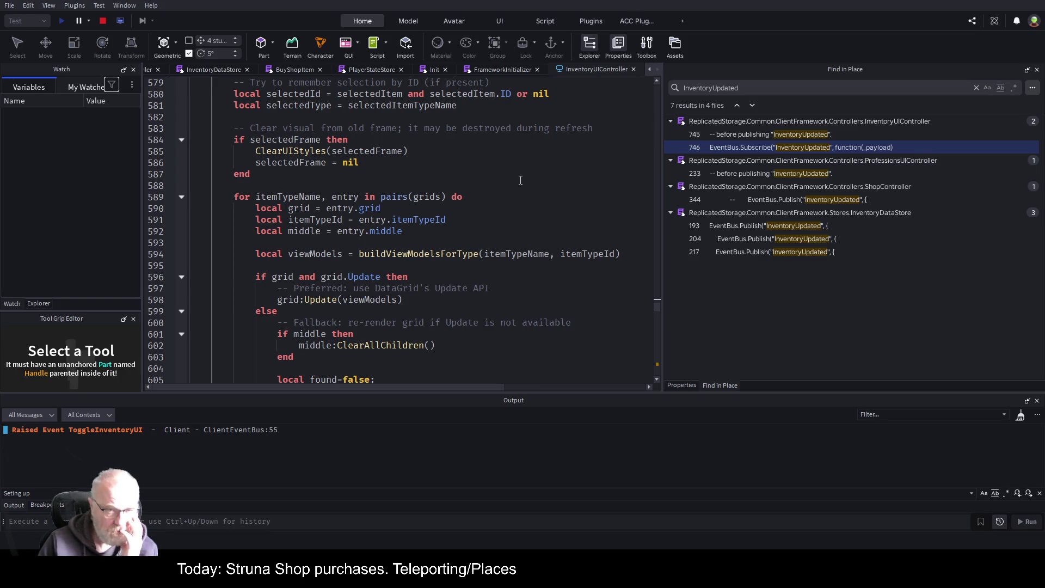
scroll(521, 180, up, 2)
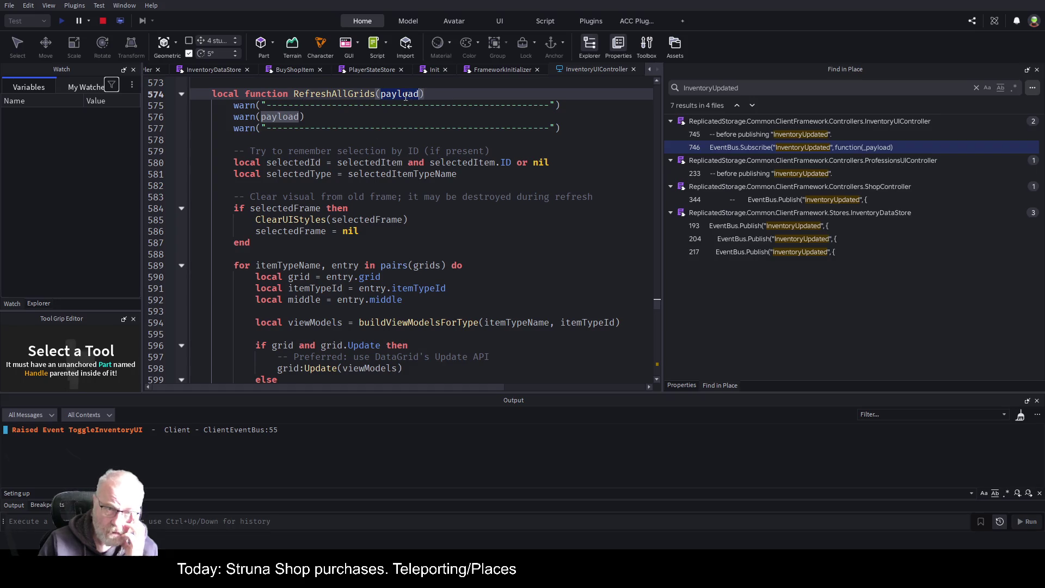
scroll(407, 233, down, 5)
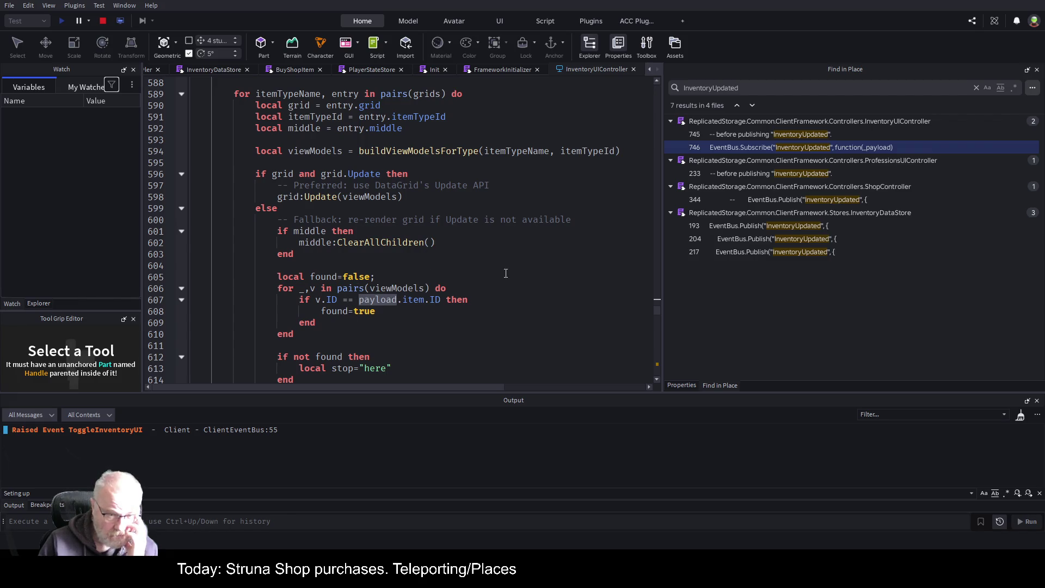
scroll(504, 249, down, 2)
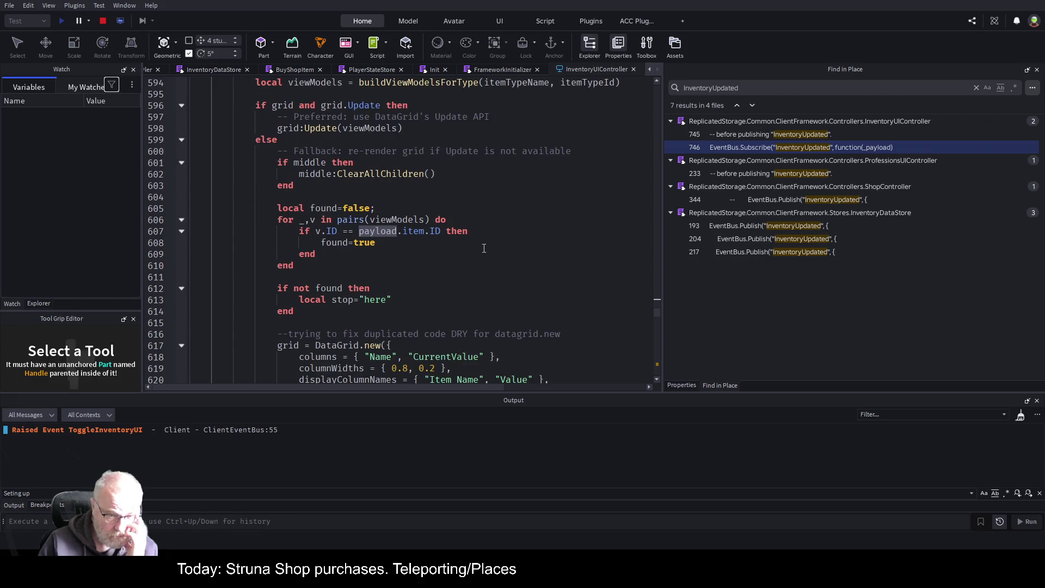
scroll(484, 248, down, 1)
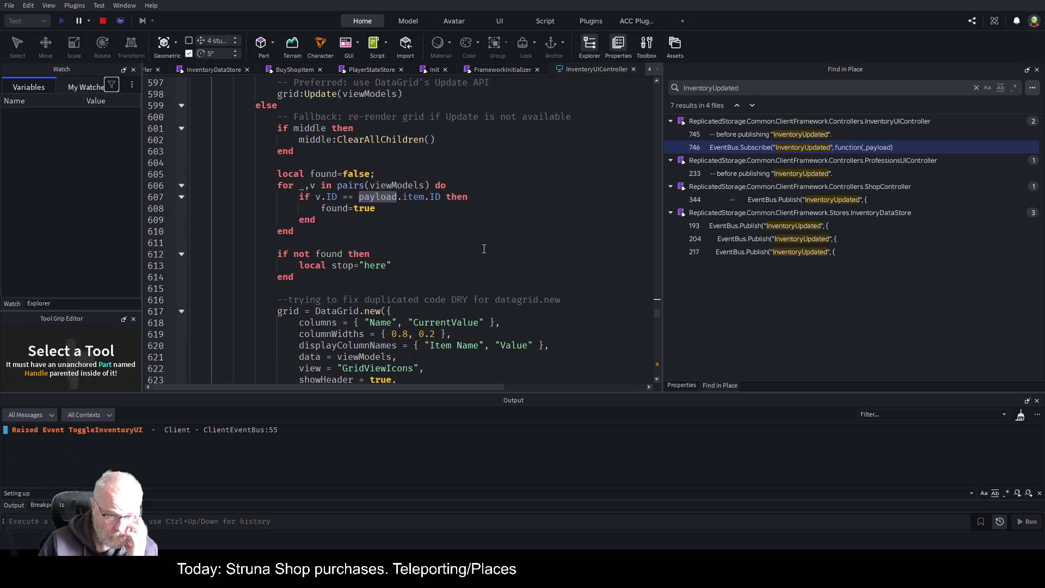
scroll(484, 249, down, 2)
scroll(484, 249, down, 2)
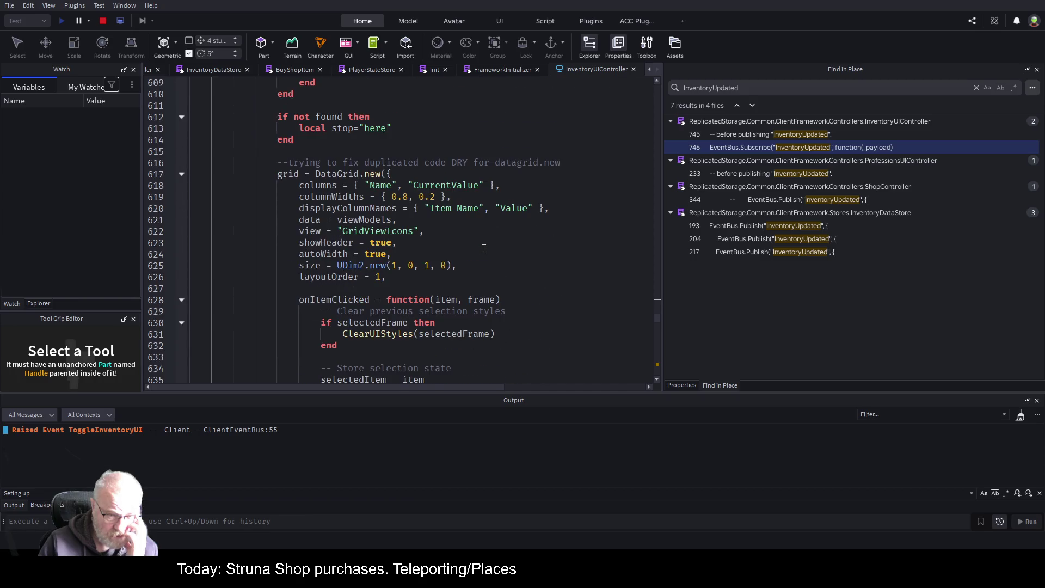
scroll(484, 256, down, 4)
scroll(484, 259, down, 9)
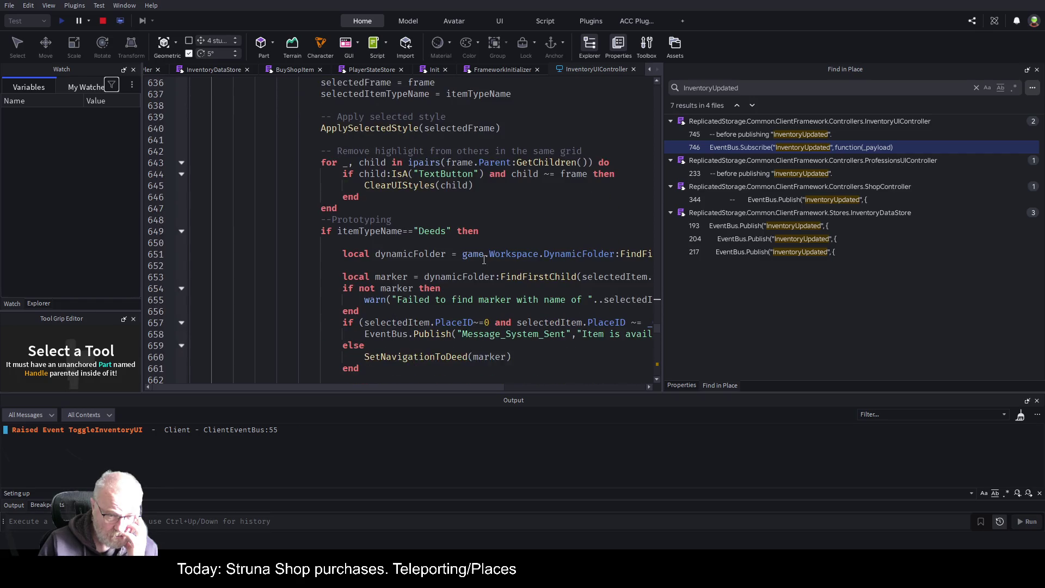
scroll(484, 259, down, 6)
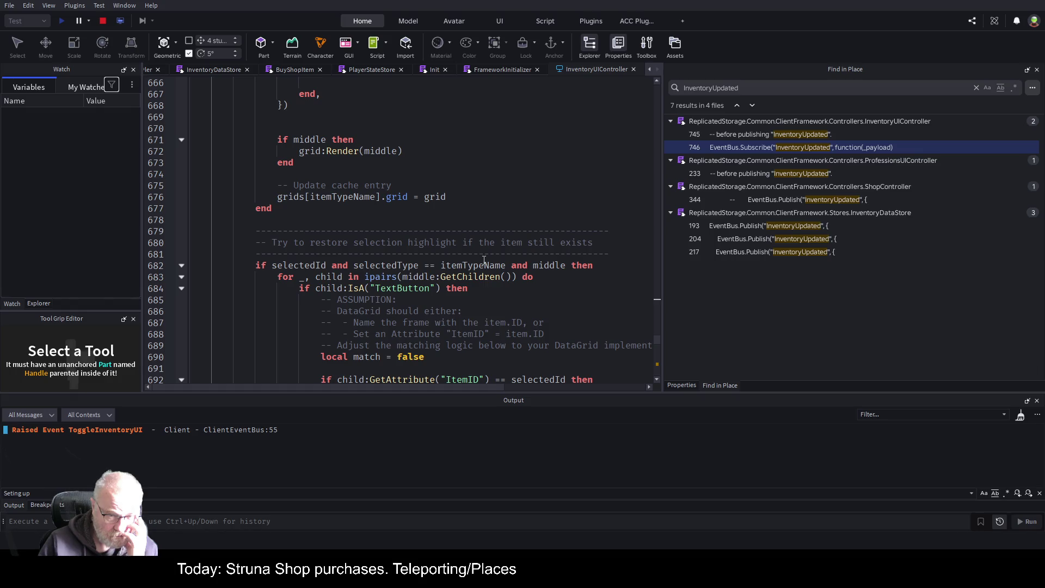
scroll(484, 259, down, 3)
scroll(473, 278, up, 9)
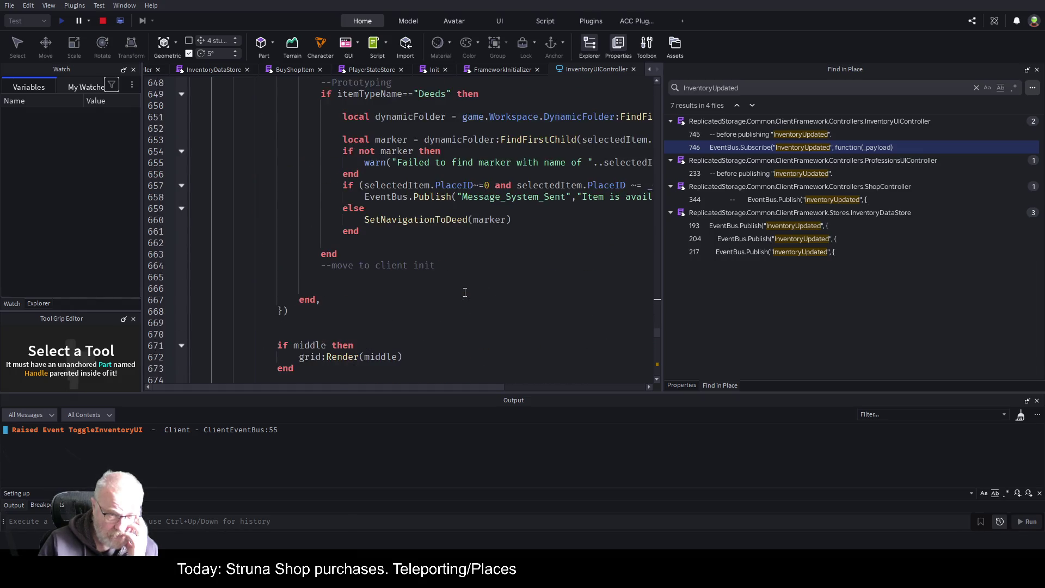
scroll(465, 292, up, 19)
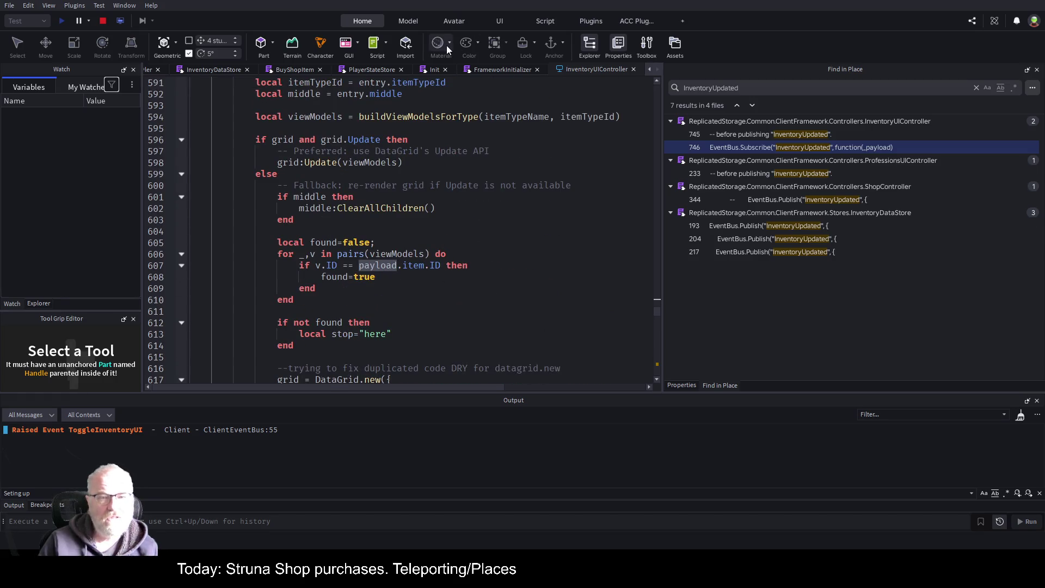
scroll(425, 236, up, 4)
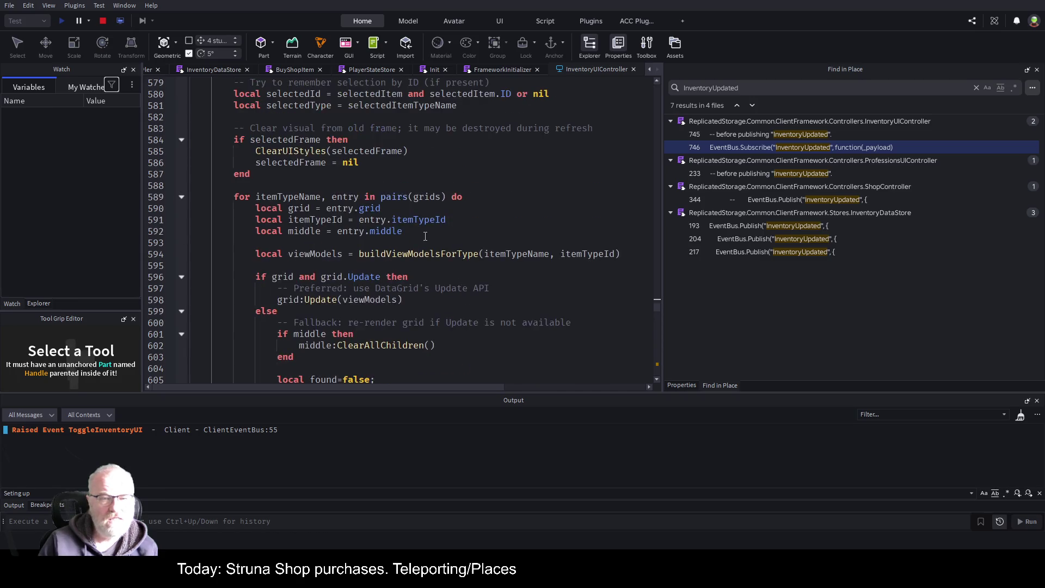
scroll(425, 236, up, 4)
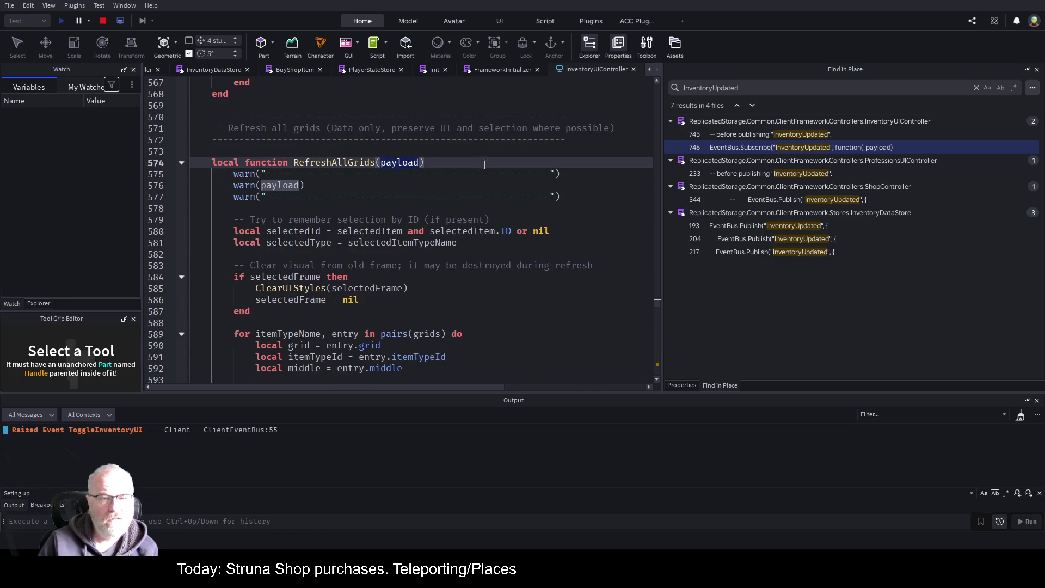
Inspect the InventoryUpdated payload fields in InventoryDataStore's AddItem, then stop the playtest
click(285, 71)
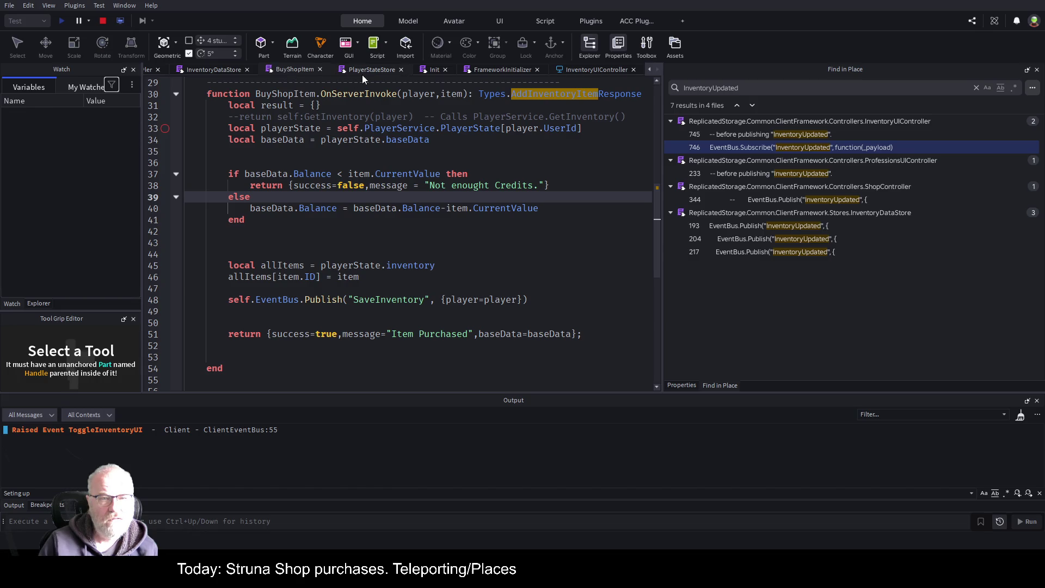
click(200, 72)
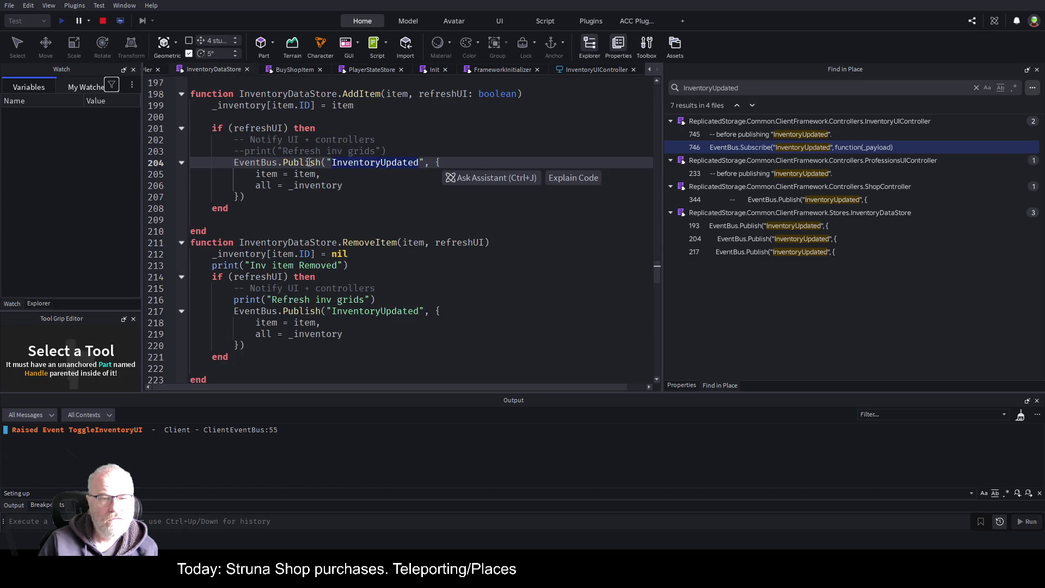
drag(240, 174, 368, 183)
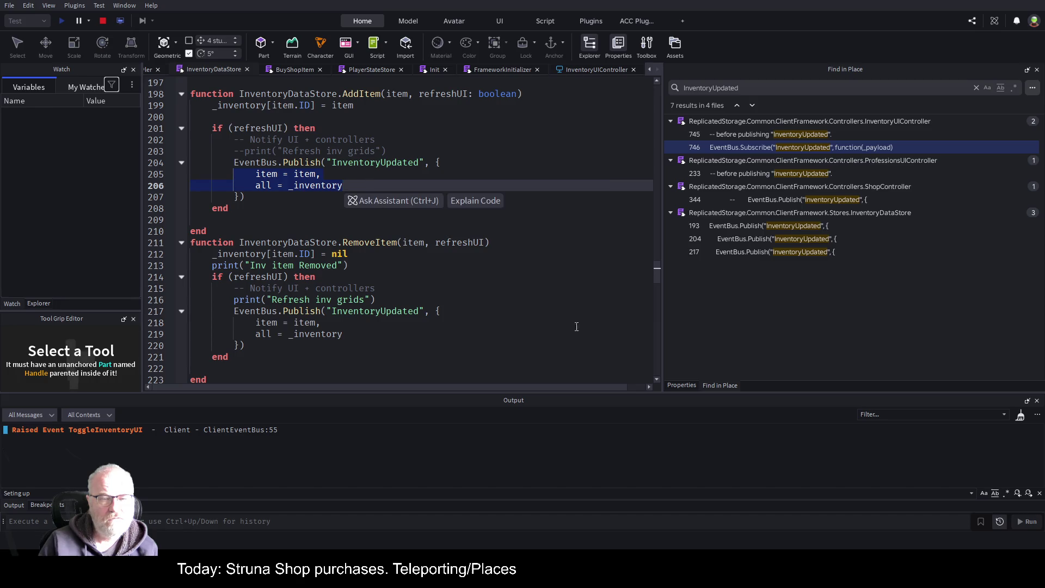
click(563, 299)
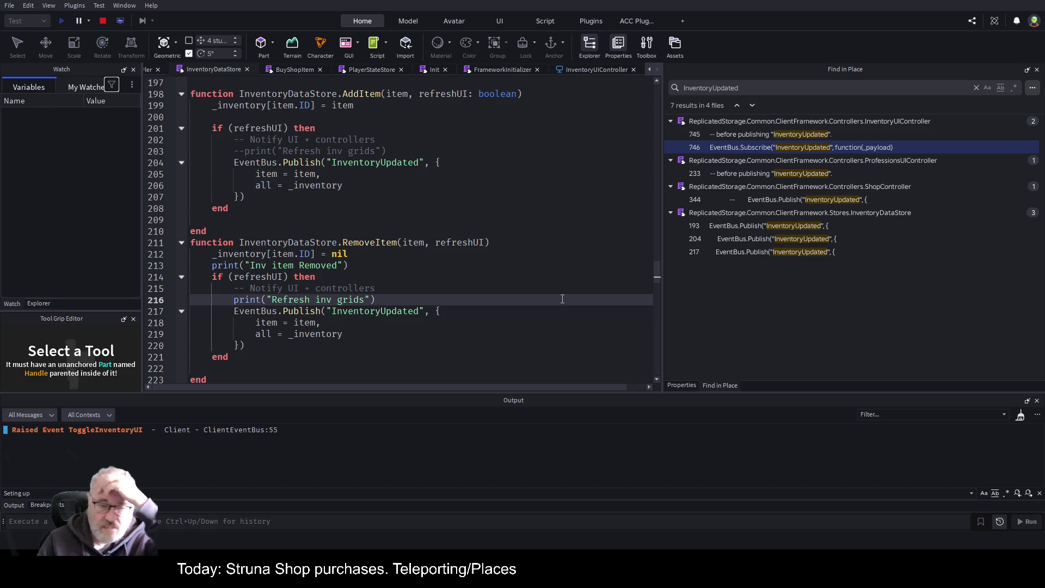
click(432, 184)
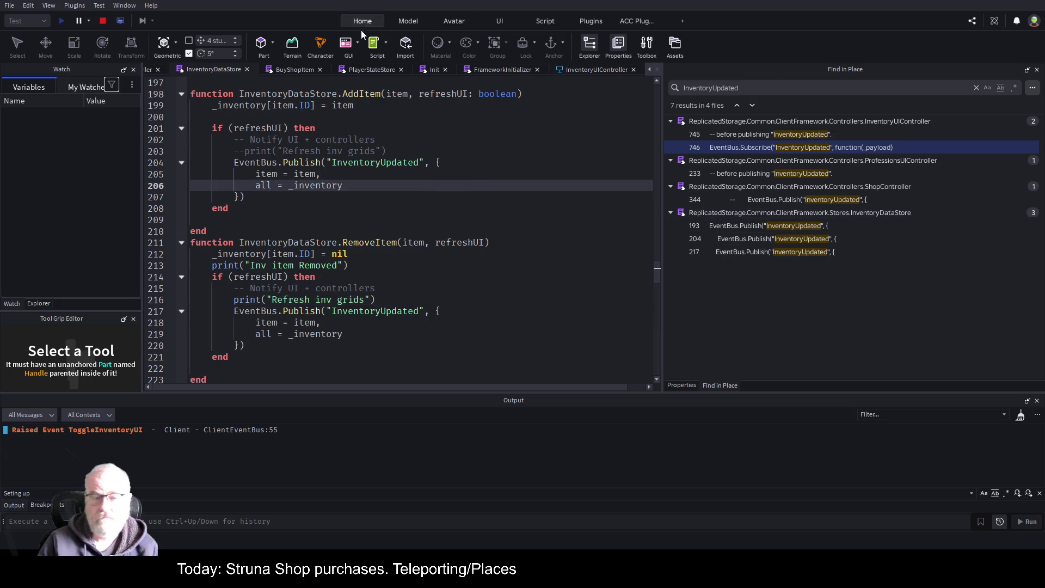
click(389, 227)
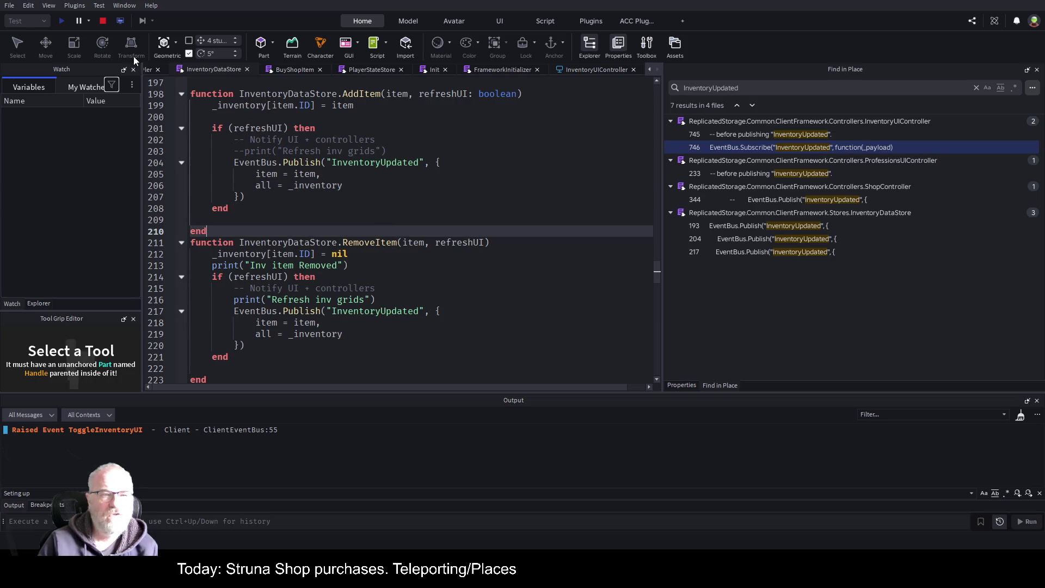
click(103, 21)
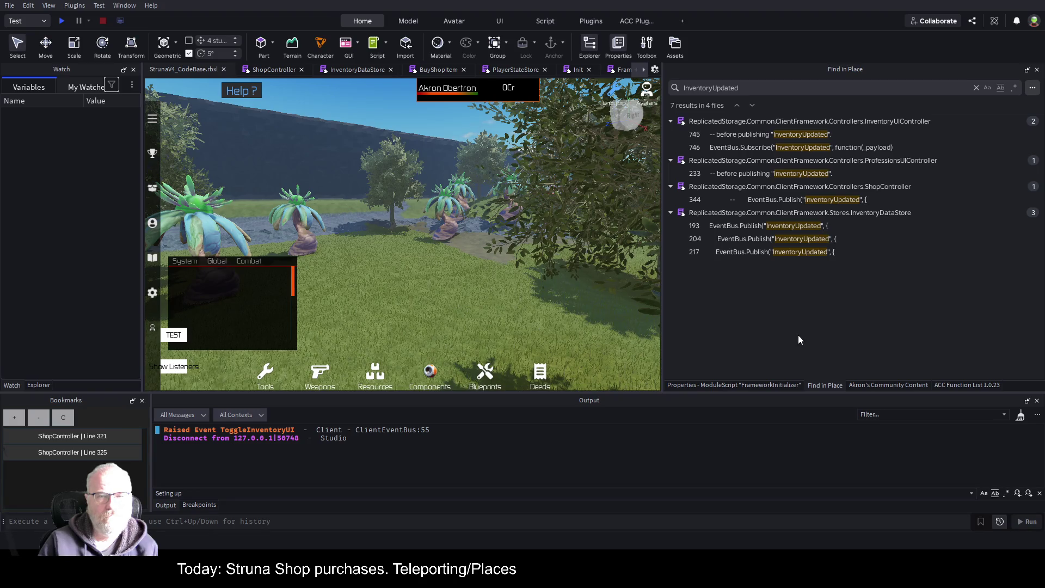
Review ShopController's purchase else branch and widen the code area so long lines fit
click(283, 70)
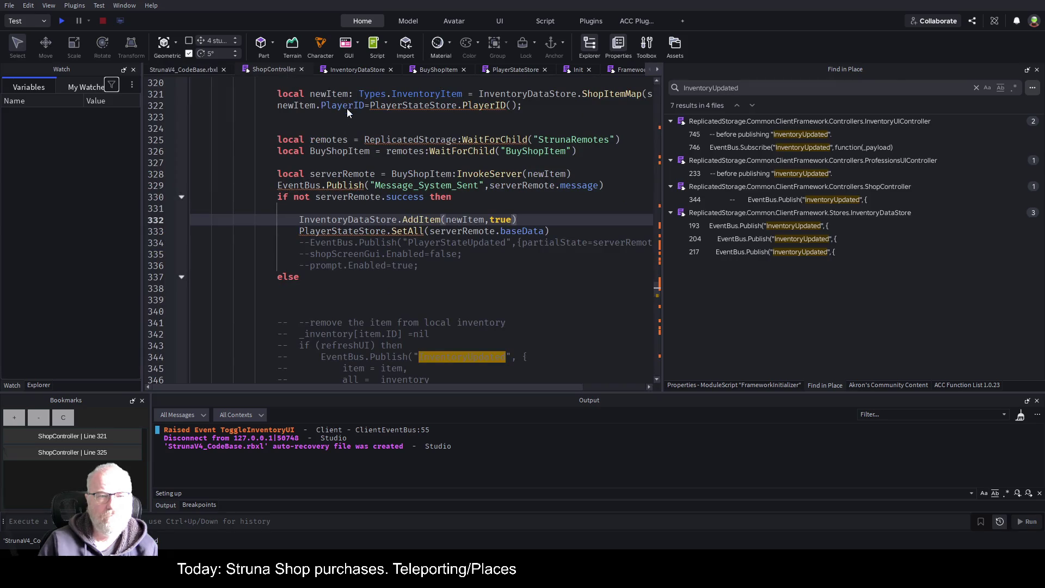
click(576, 301)
scroll(501, 279, down, 3)
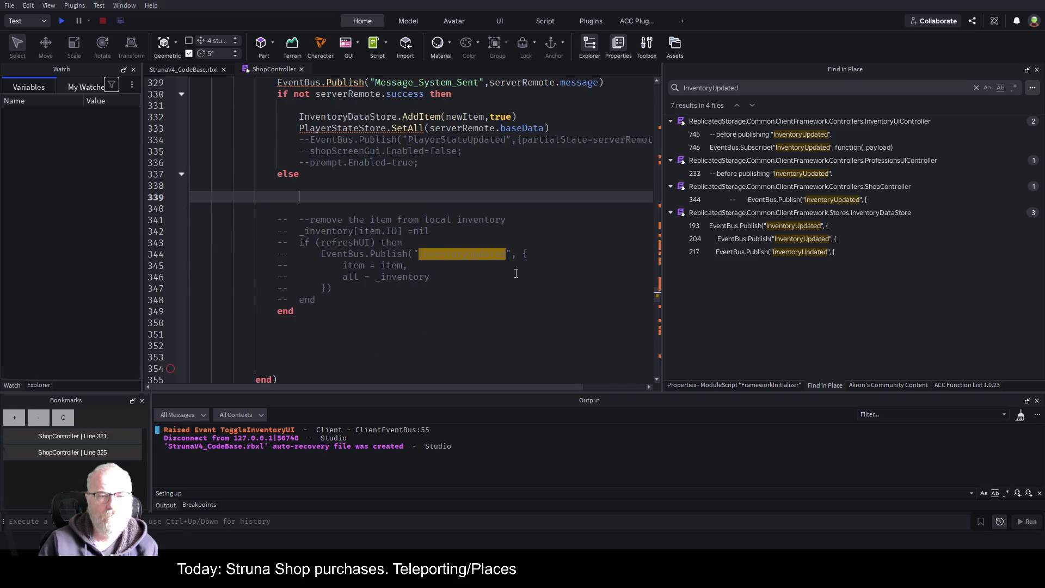
scroll(517, 273, up, 2)
click(567, 279)
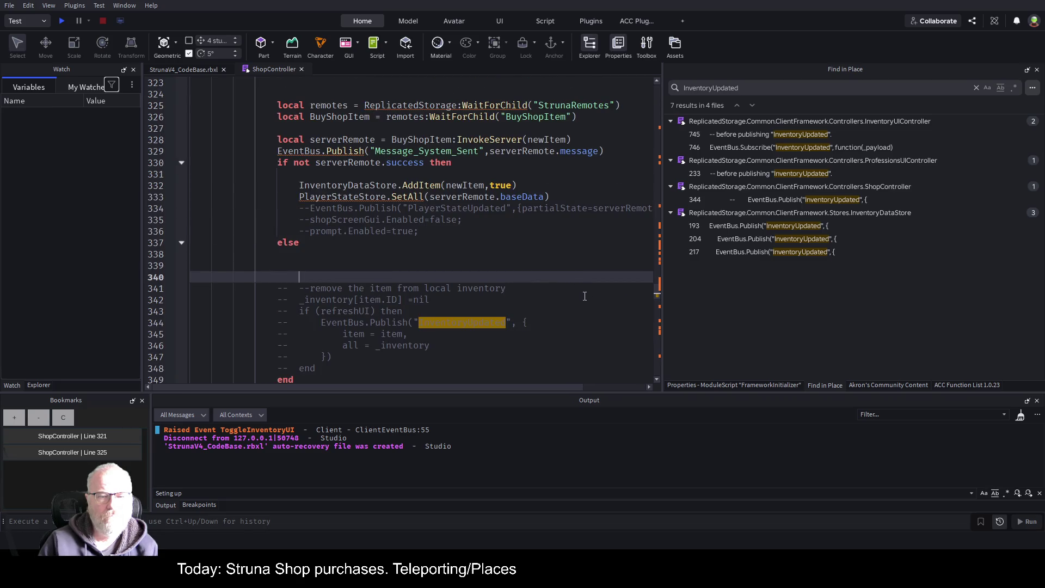
scroll(441, 236, up, 6)
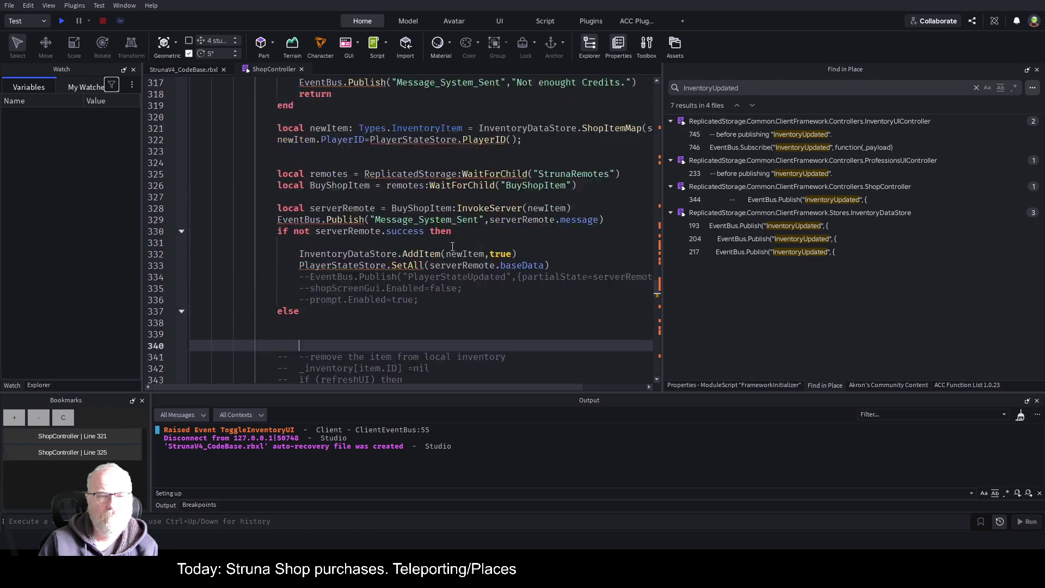
scroll(459, 232, down, 2)
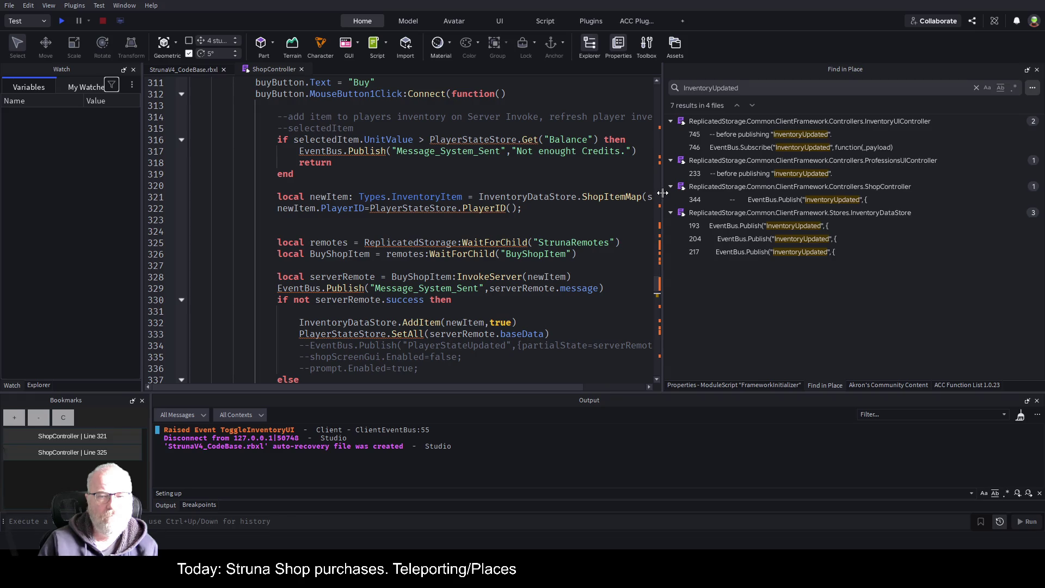
drag(663, 194, 874, 200)
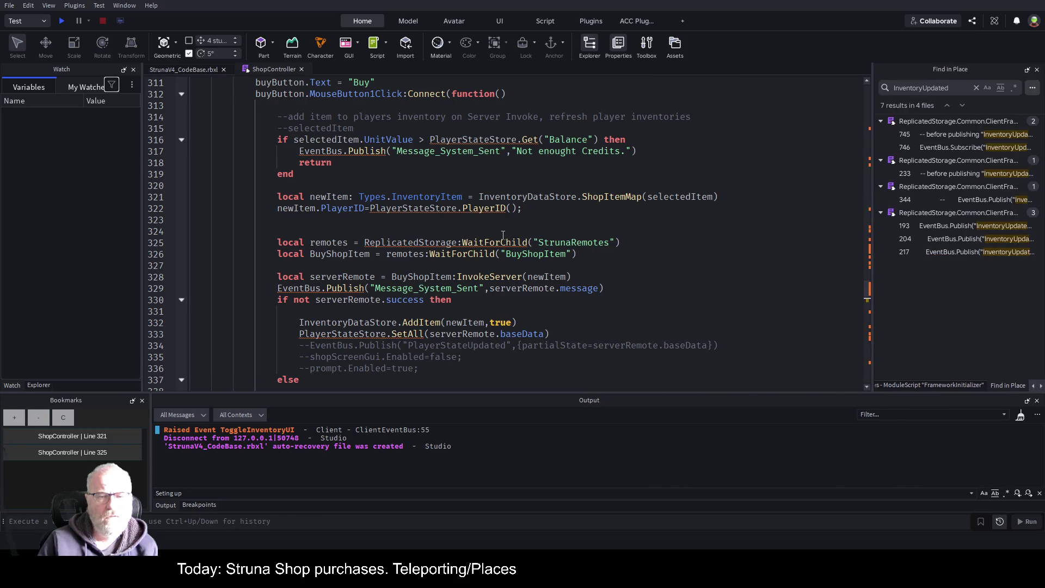
scroll(520, 252, down, 3)
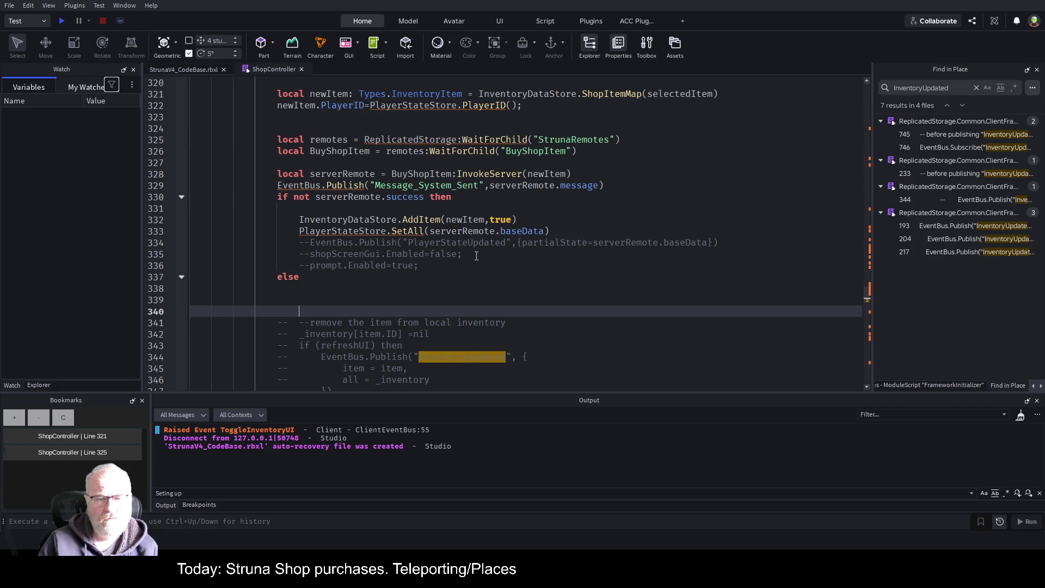
Examine PlayerStateUpdated on line 334 and InventoryUpdated in the old removal code, back at line 332
double_click(475, 242)
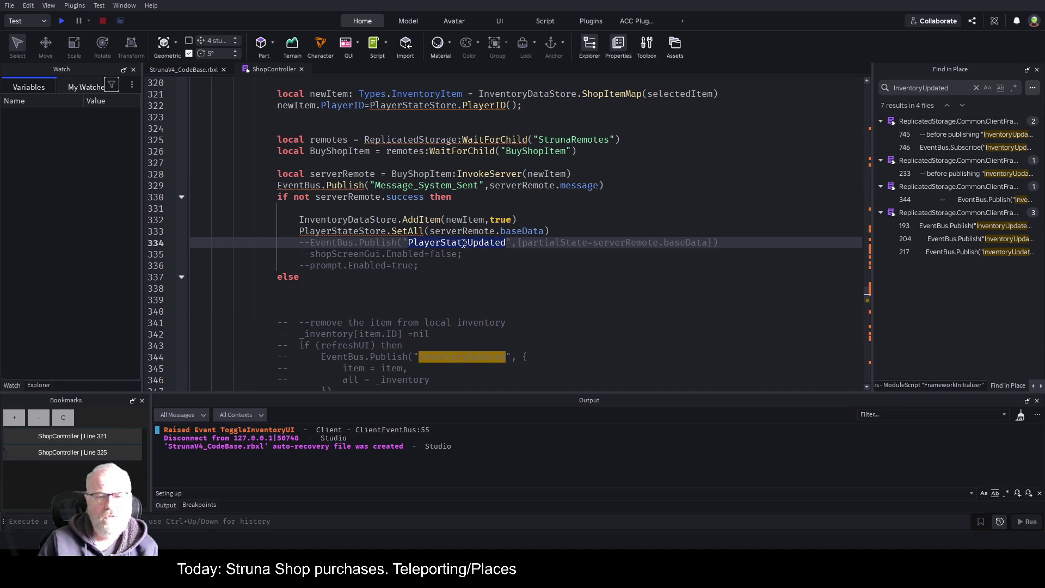
mouse_move(464, 243)
scroll(444, 266, down, 1)
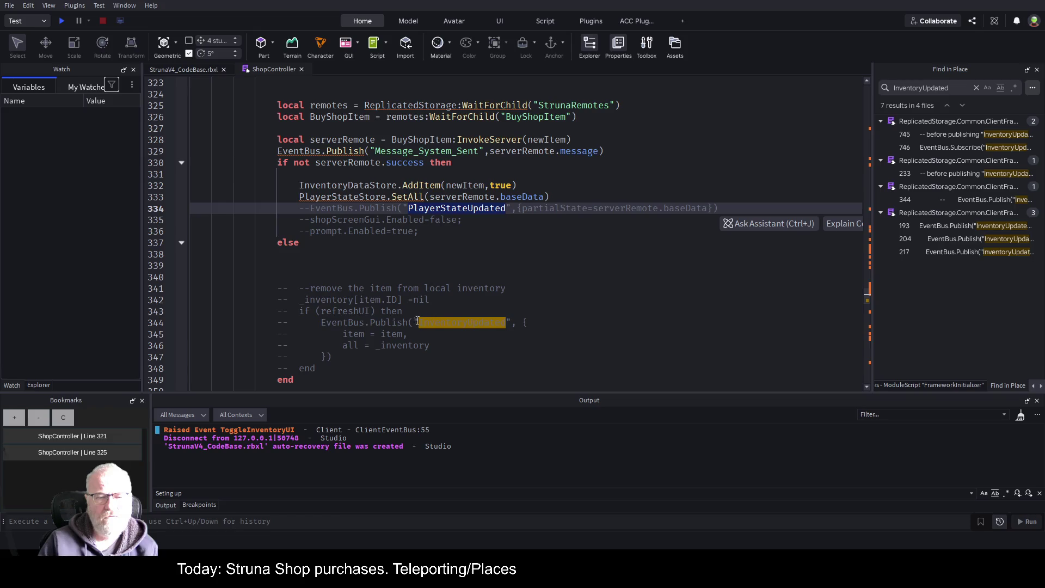
double_click(461, 323)
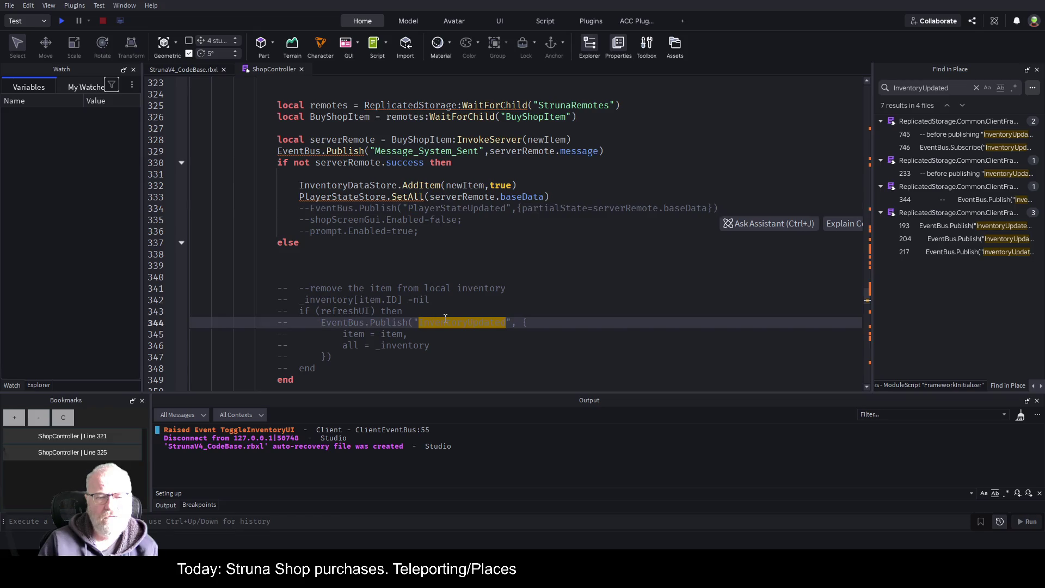
click(418, 187)
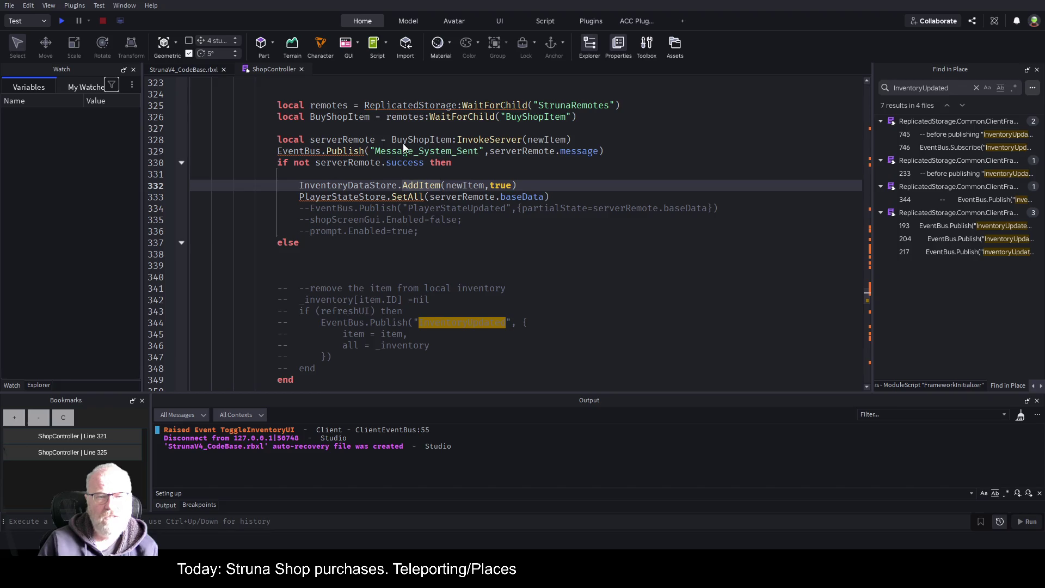
Open the InventoryDataStore script from ReplicatedStorage > Common > ClientFramework > Stores in Explorer
click(34, 385)
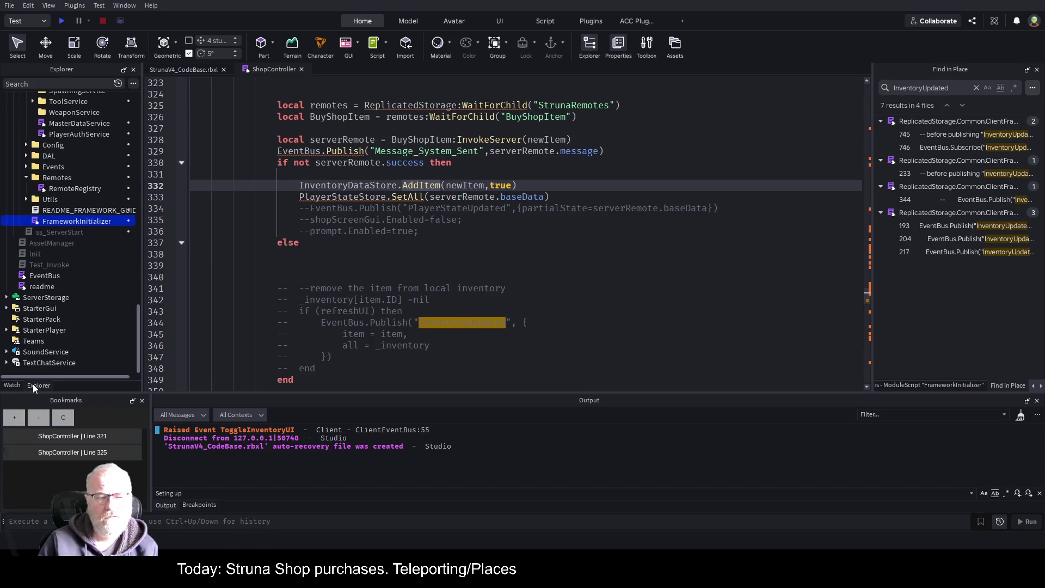
scroll(73, 189, up, 2)
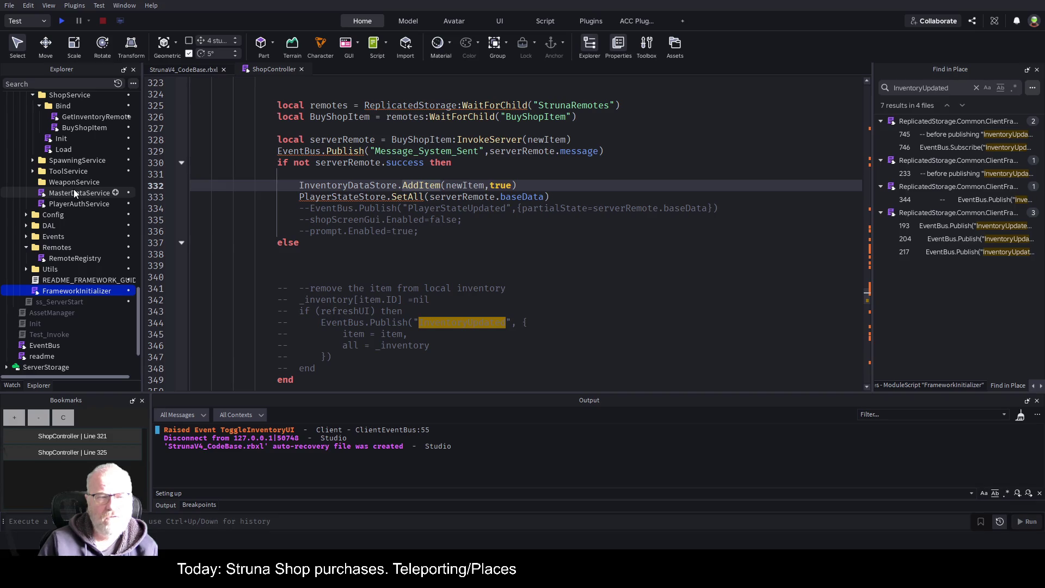
scroll(74, 189, up, 10)
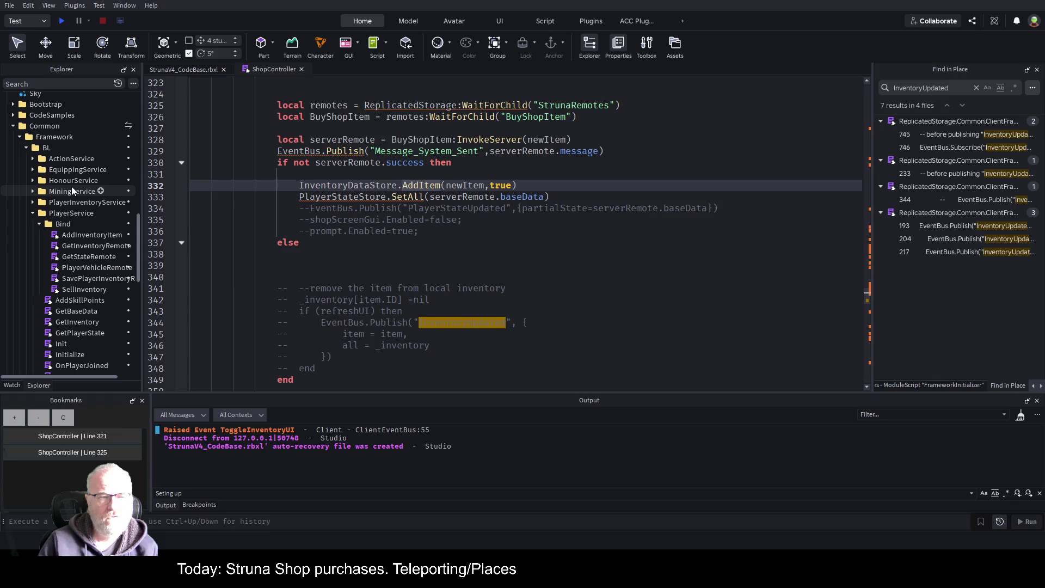
scroll(71, 186, up, 2)
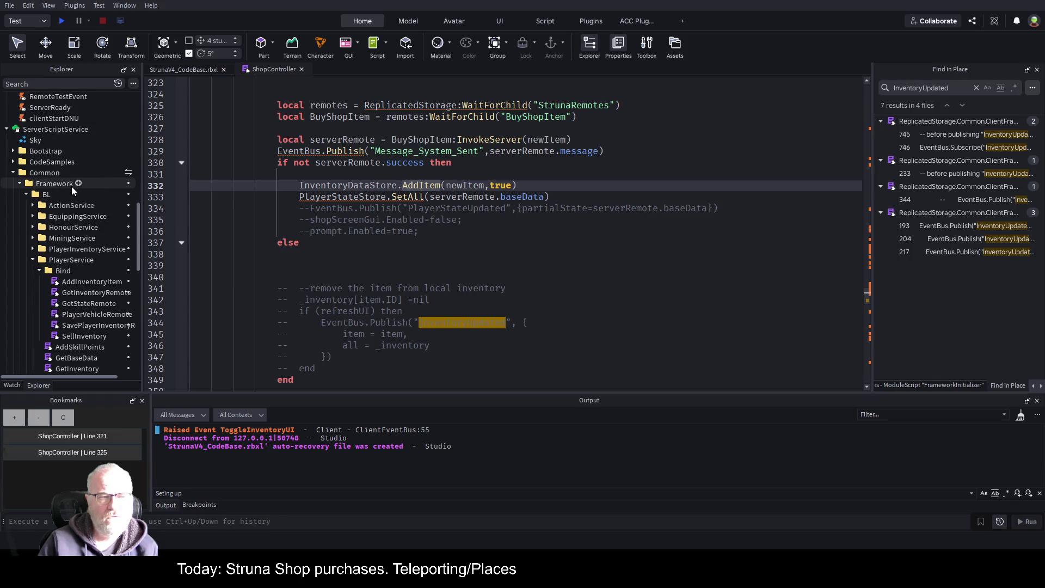
click(6, 133)
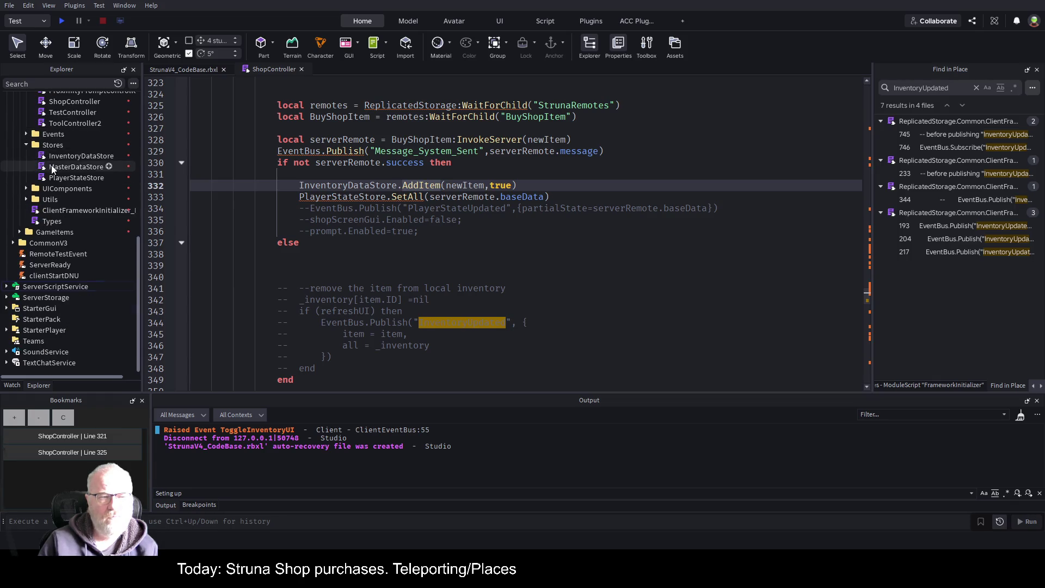
scroll(80, 185, up, 8)
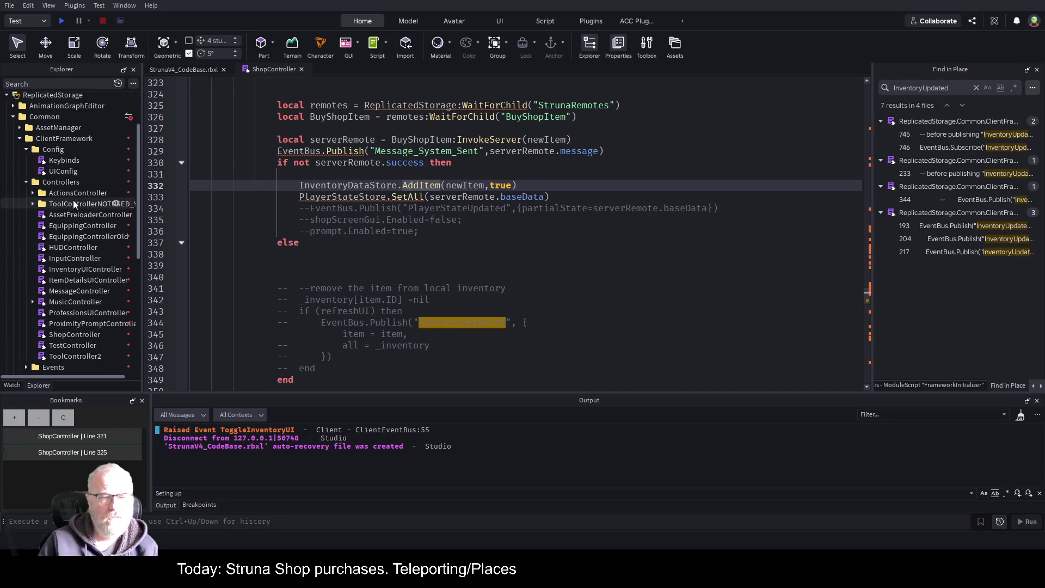
scroll(73, 229, down, 3)
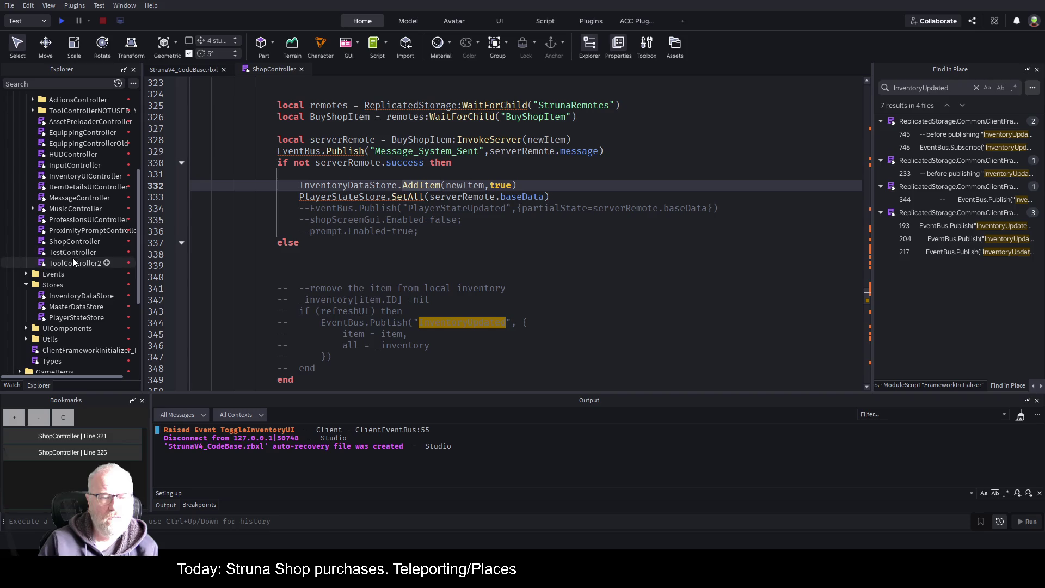
double_click(78, 296)
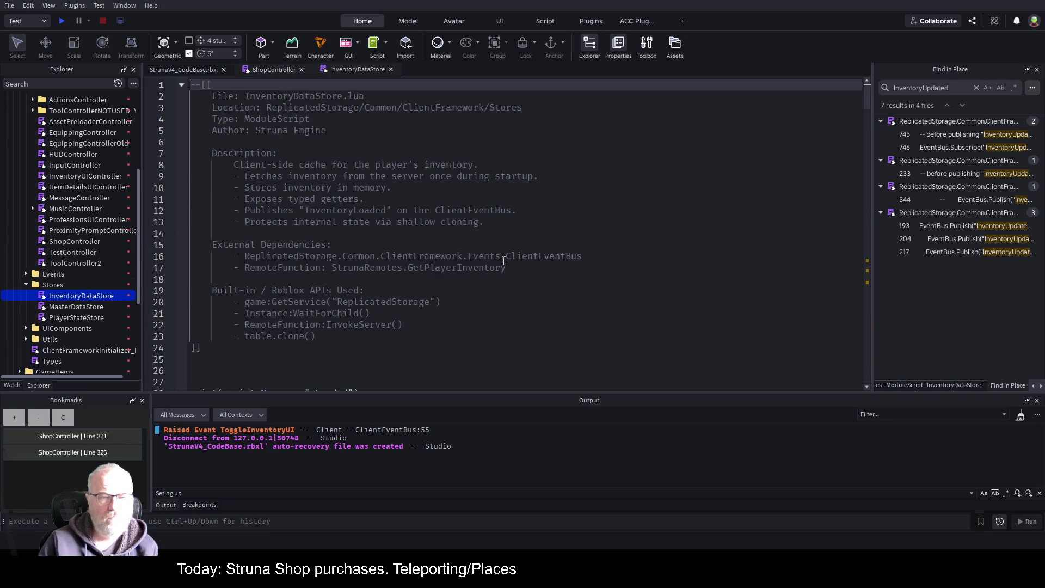
click(500, 256)
Find AddItem and its InventoryUpdated publish, then locate InventoryUpdated on ShopController line 344
key(ctrl+f)
text(AddItem)
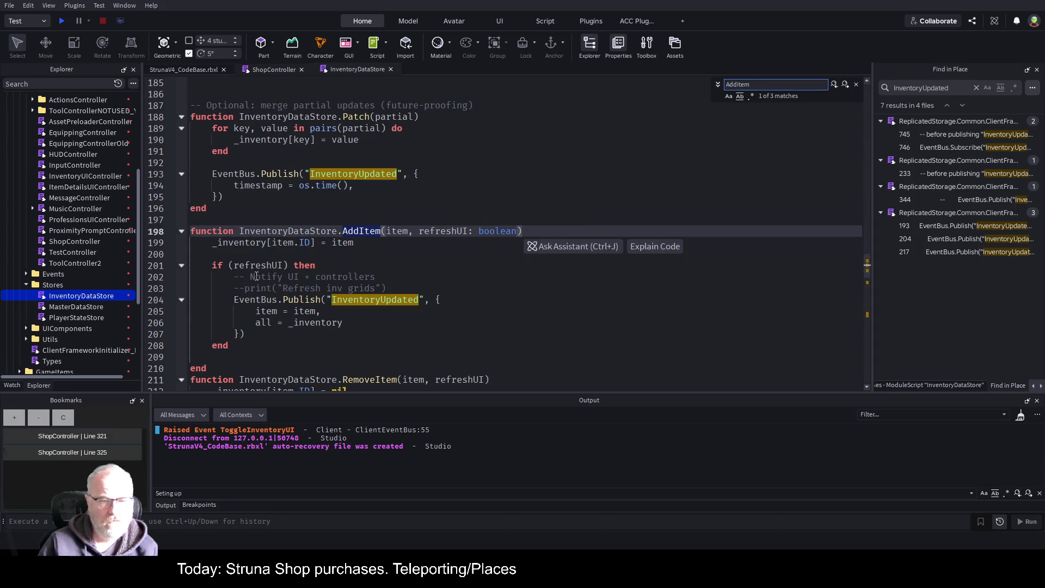
click(522, 253)
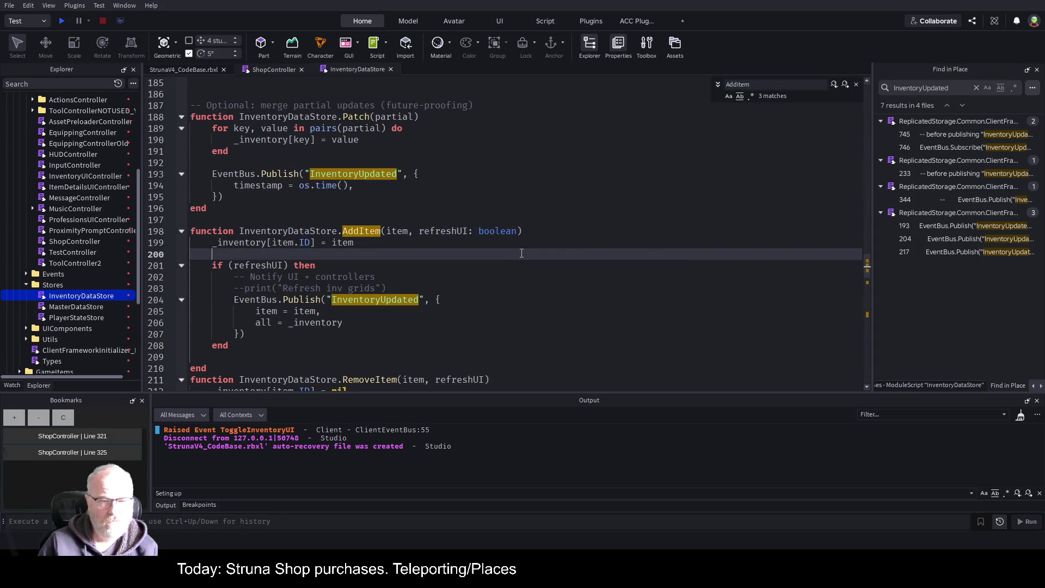
double_click(377, 300)
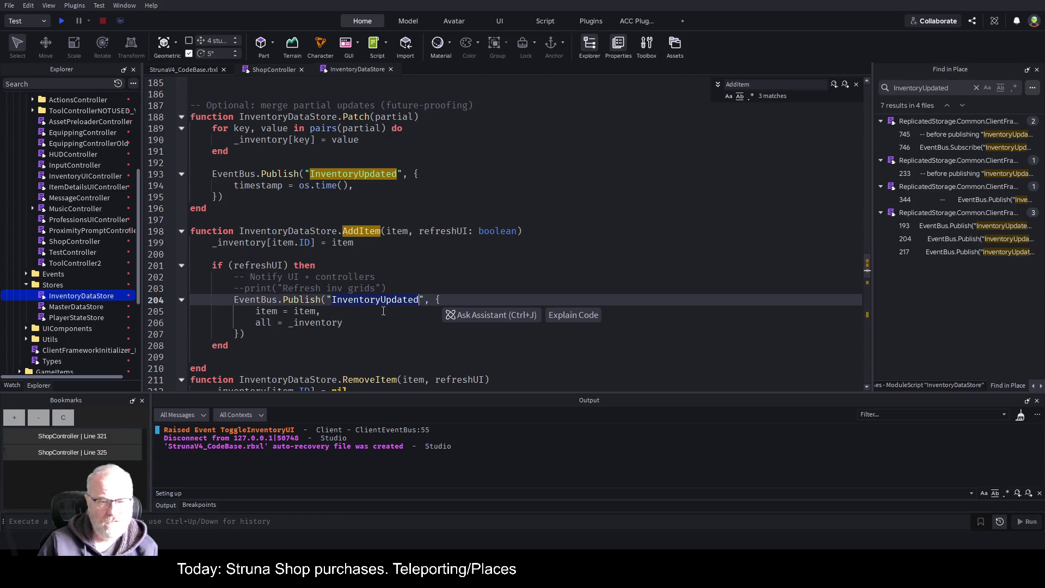
click(274, 70)
key(F3)
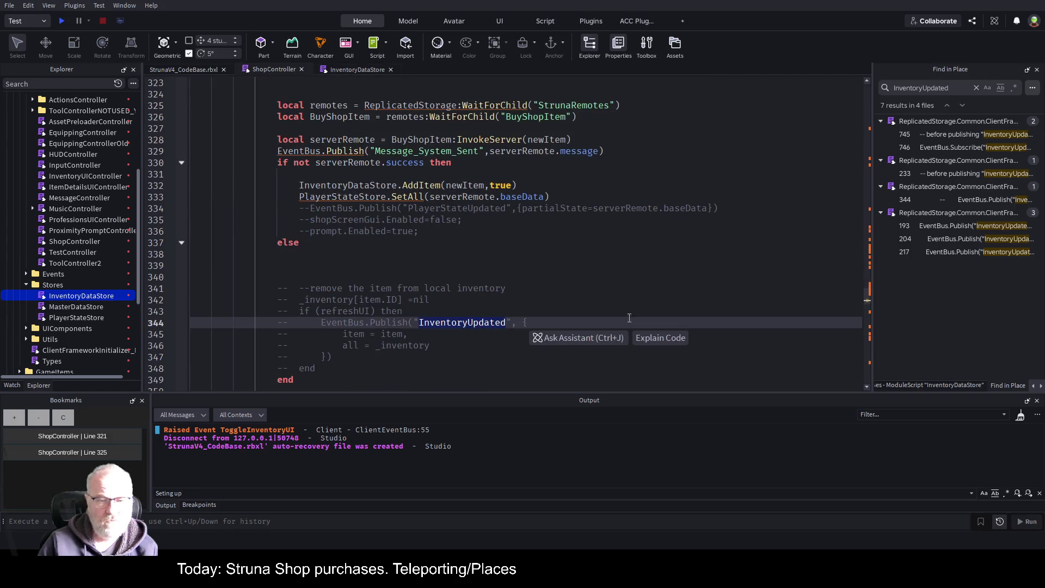
Review the AddItem, SetAll and PlayerStateUpdated calls on lines 332–334, set a line 333 breakpoint, and playtest
scroll(457, 248, down, 2)
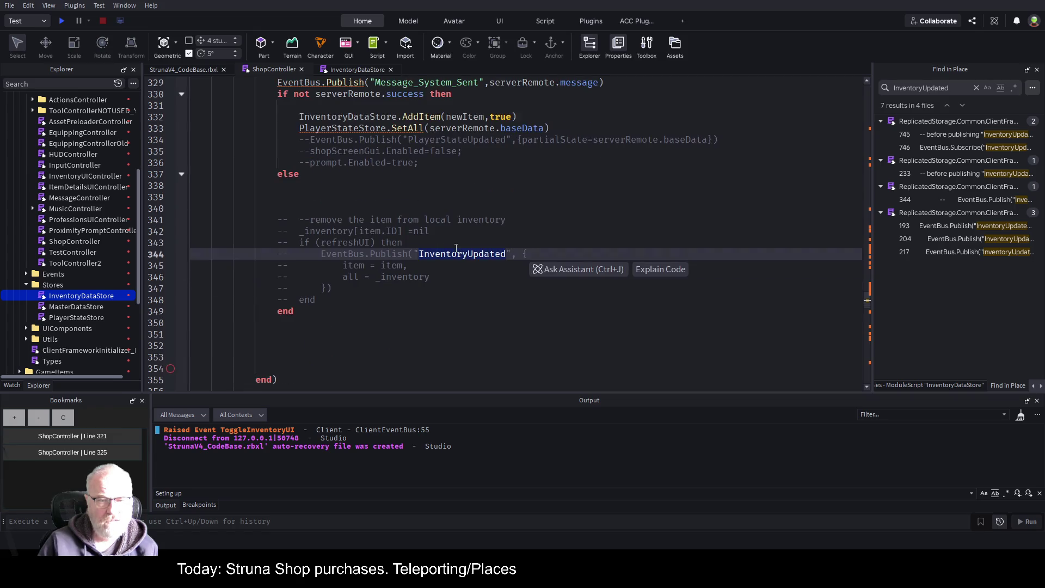
double_click(420, 116)
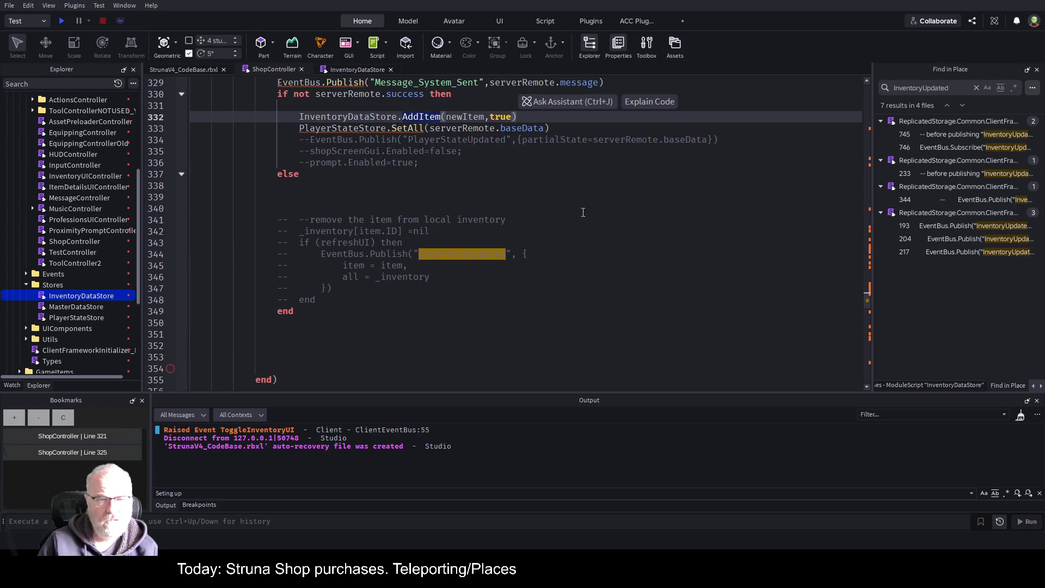
scroll(585, 216, up, 3)
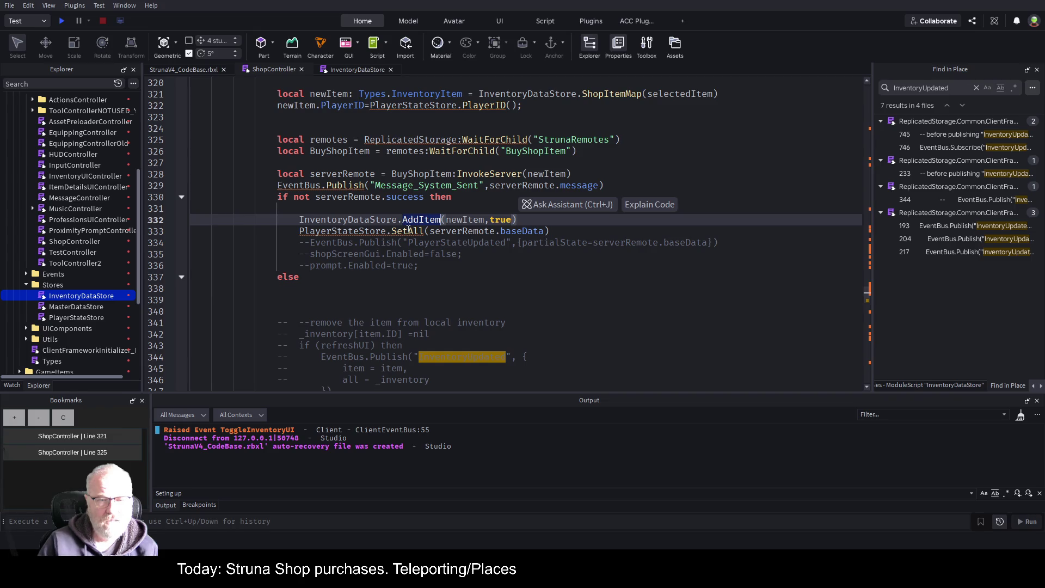
double_click(417, 231)
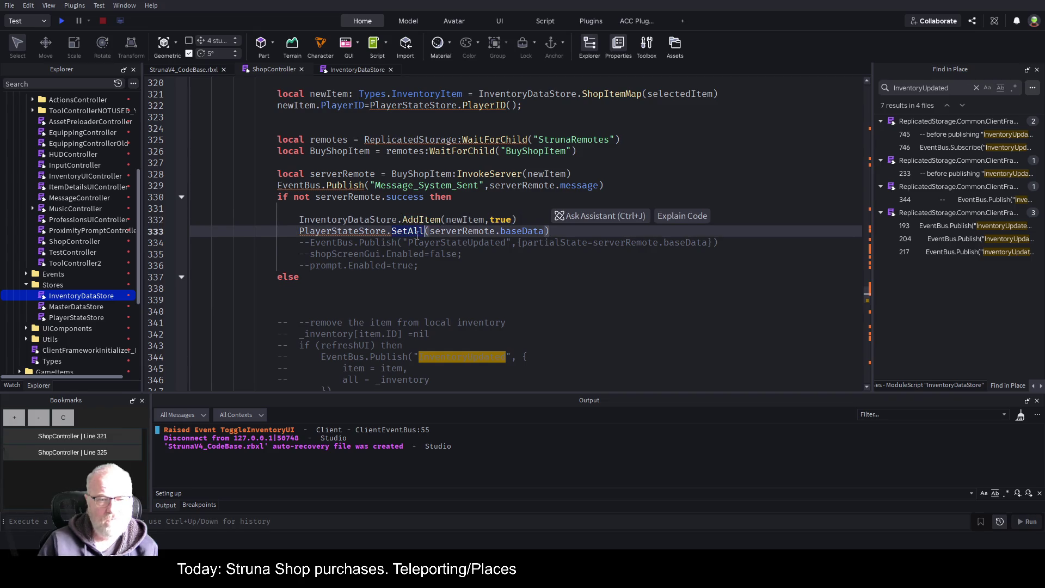
double_click(458, 241)
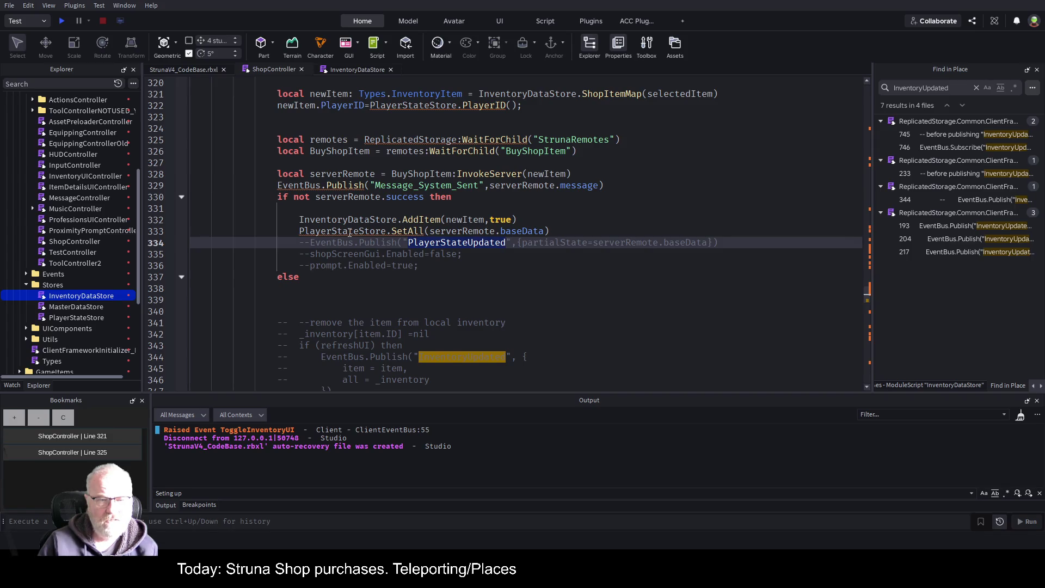
double_click(349, 231)
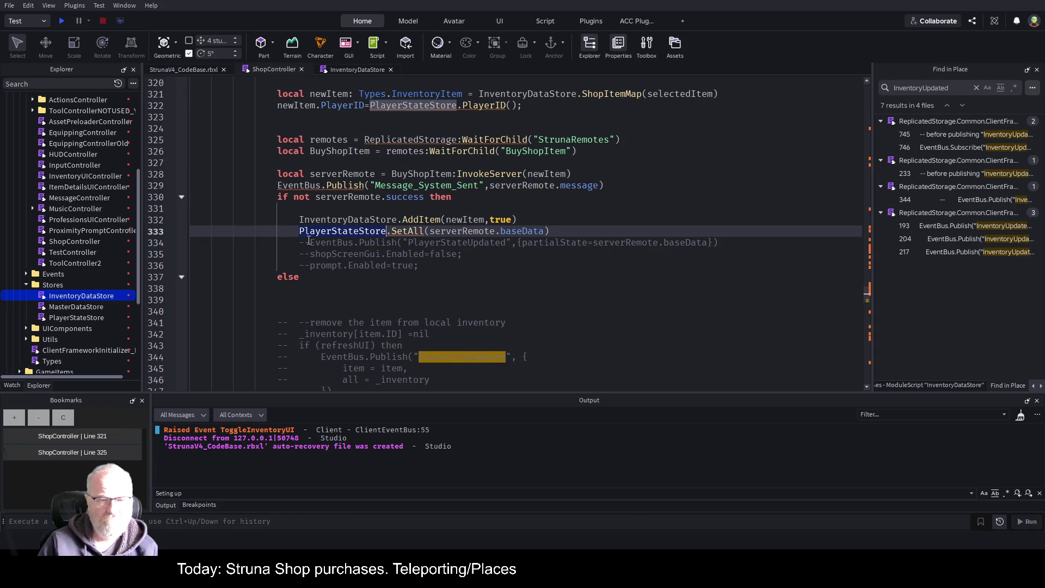
click(161, 231)
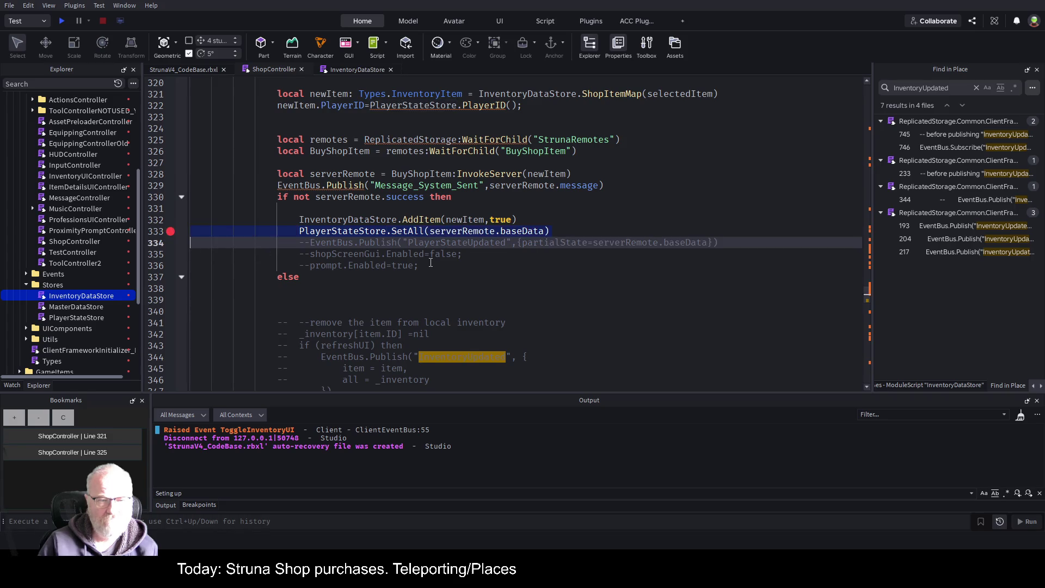
key(F5)
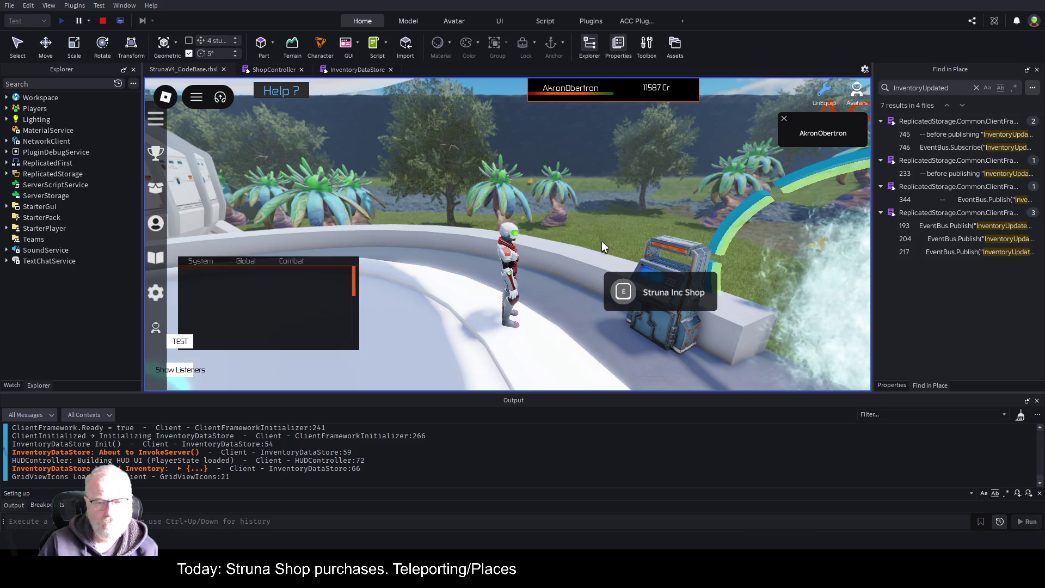
Clear the output log, then view and sell the second OOF001 tool in the Tools inventory
key(ctrl+k)
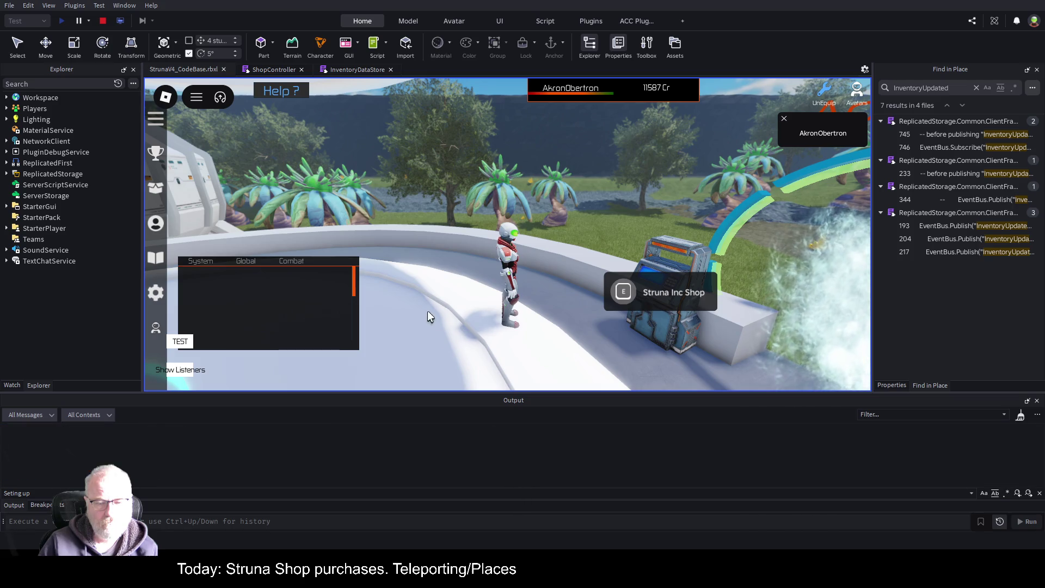
key(i)
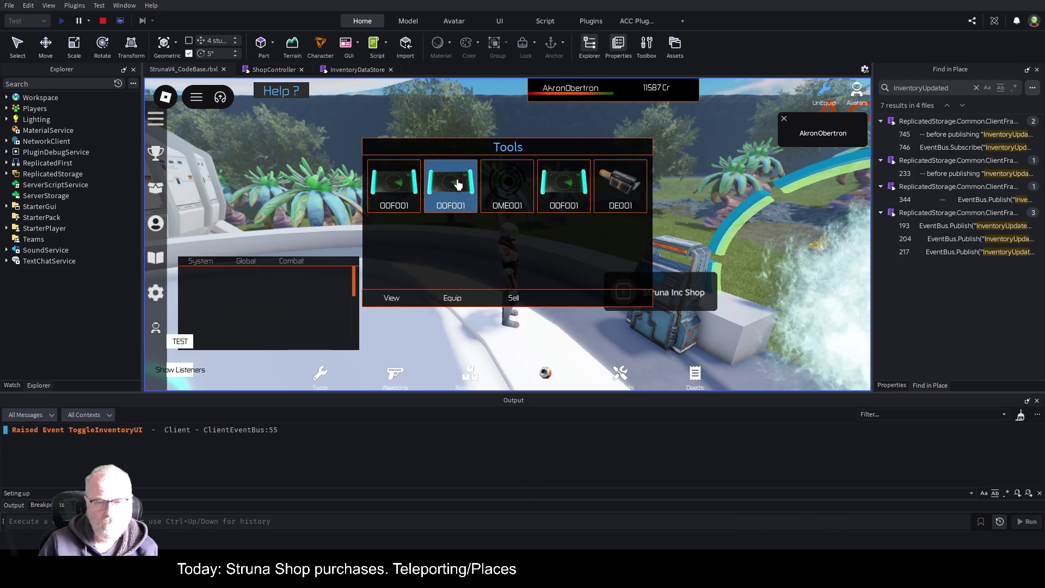
click(457, 184)
click(408, 299)
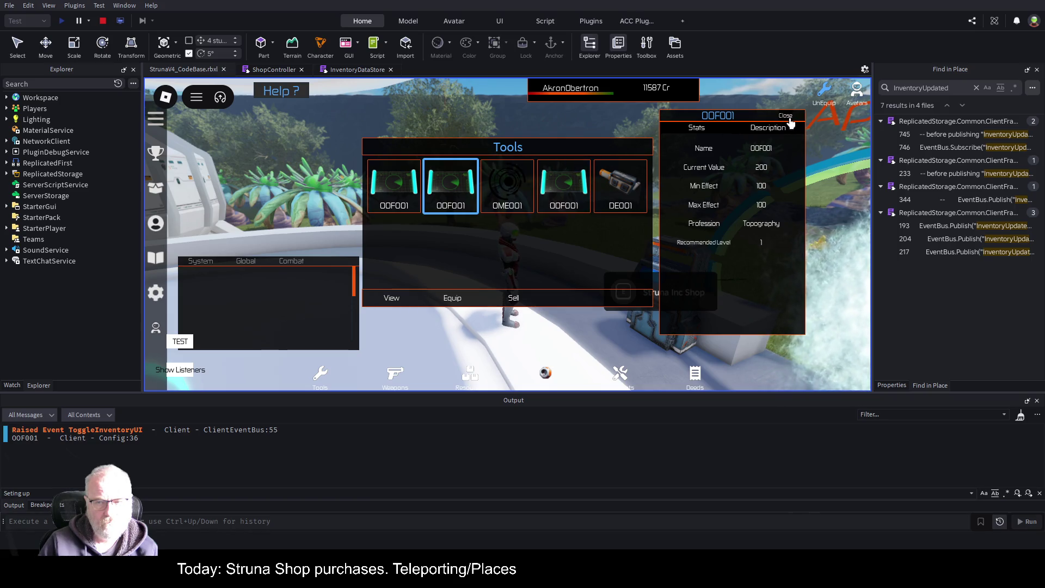
click(789, 119)
click(513, 301)
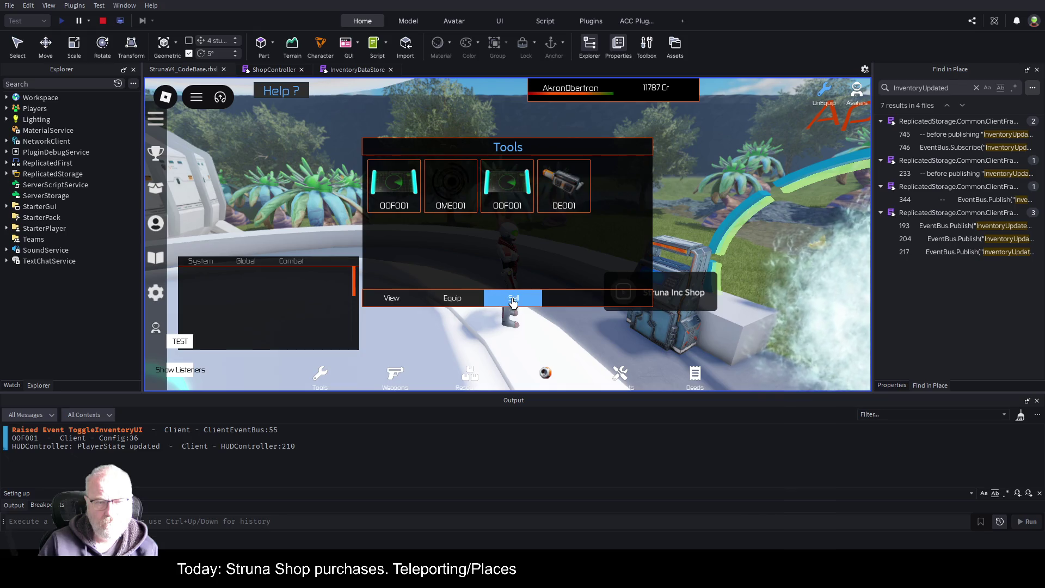
Check the first OOF001 tool's stats, sell it, and close the inventory
click(401, 193)
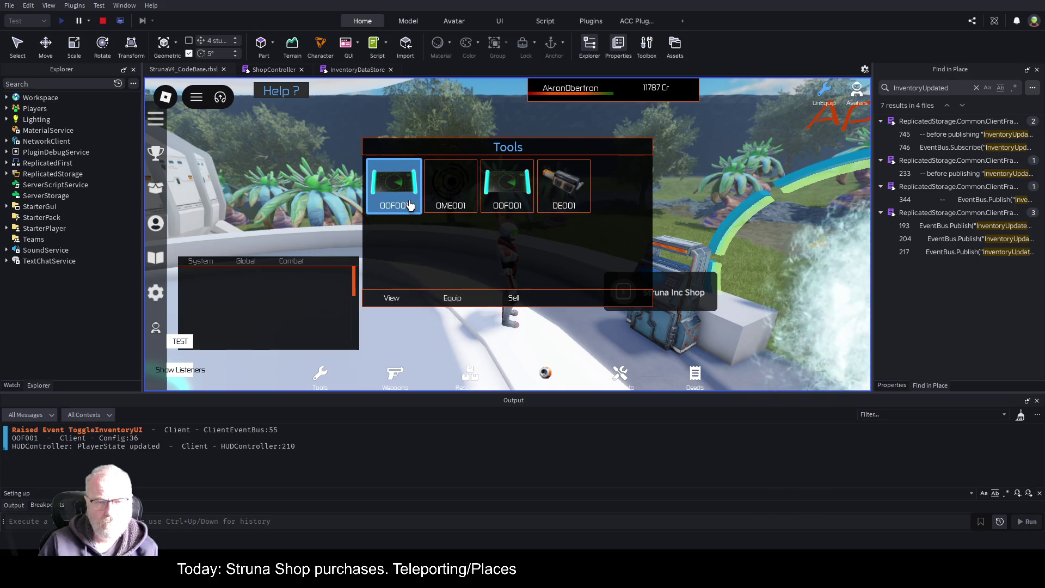
click(393, 303)
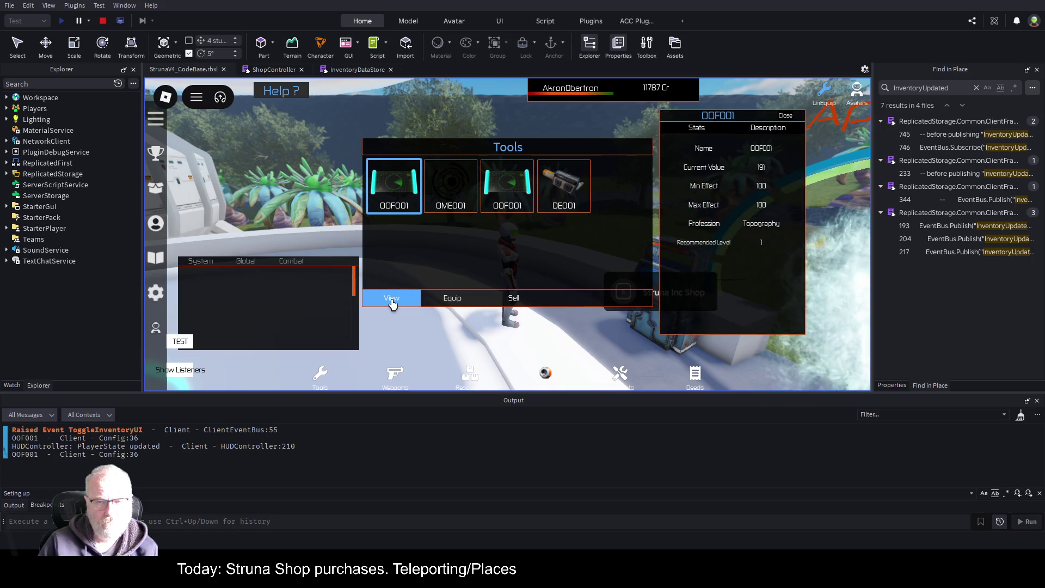
click(786, 118)
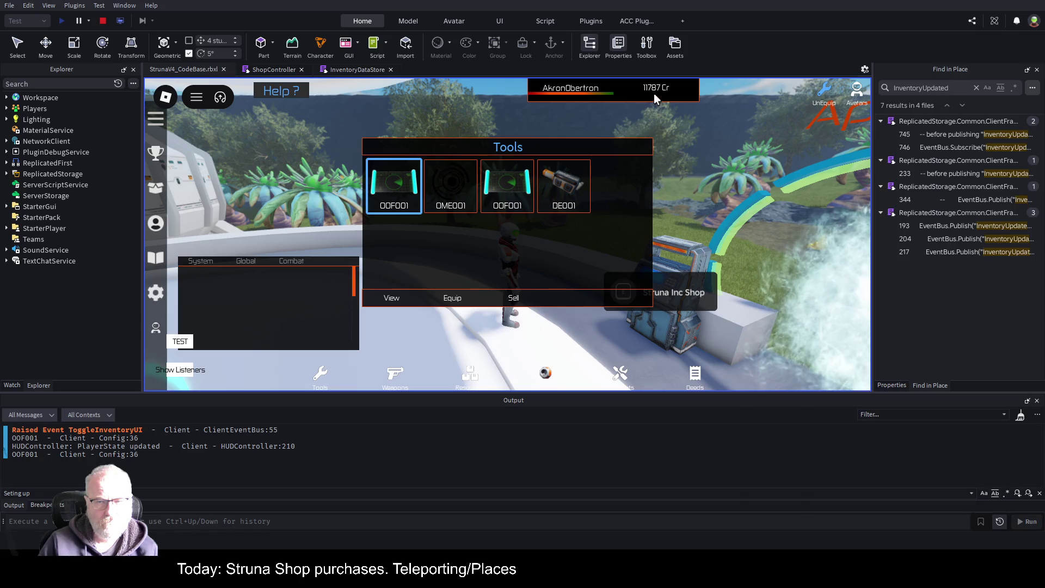
click(499, 300)
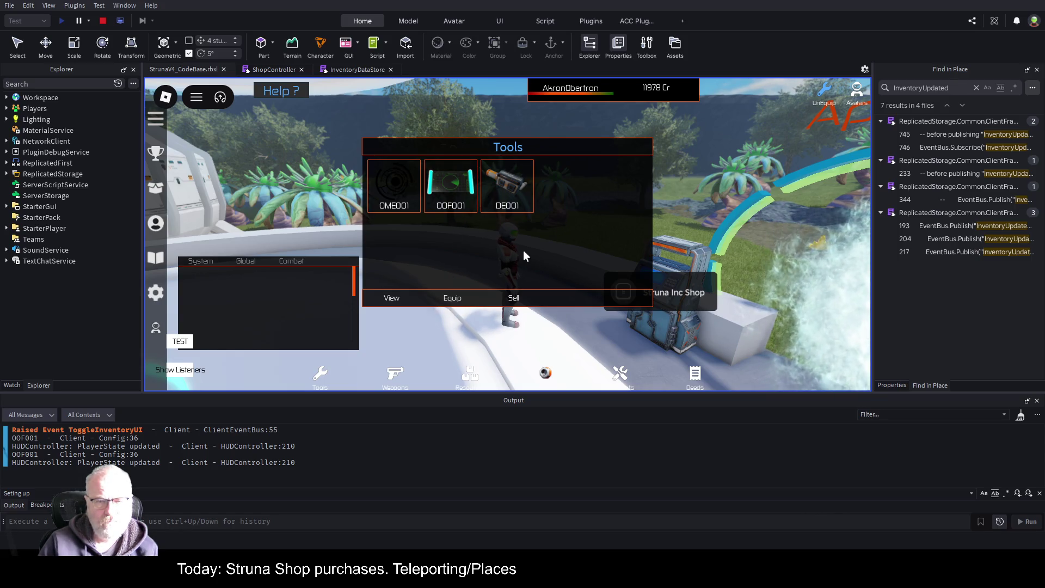
key(i)
key(i)
key(i)
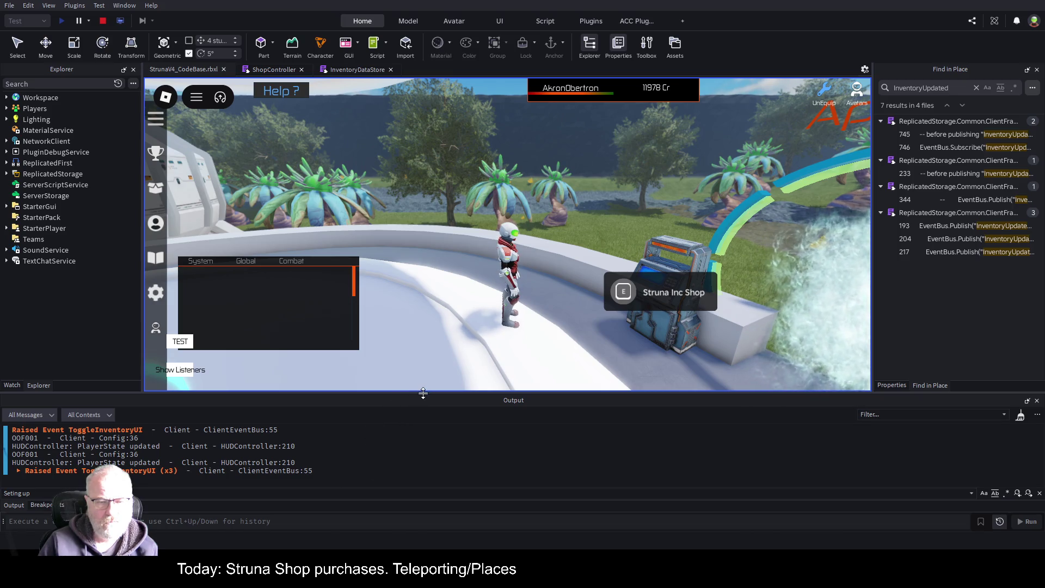
Resize the Output panel and look at OOF001 in the Struna Shop without buying
drag(423, 393, 455, 267)
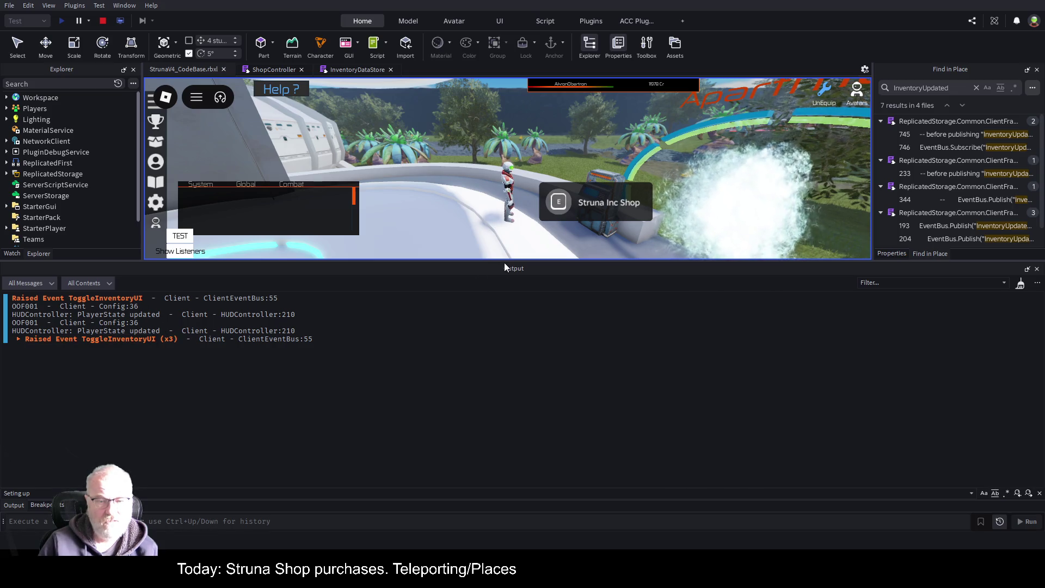
drag(511, 265, 567, 429)
click(630, 324)
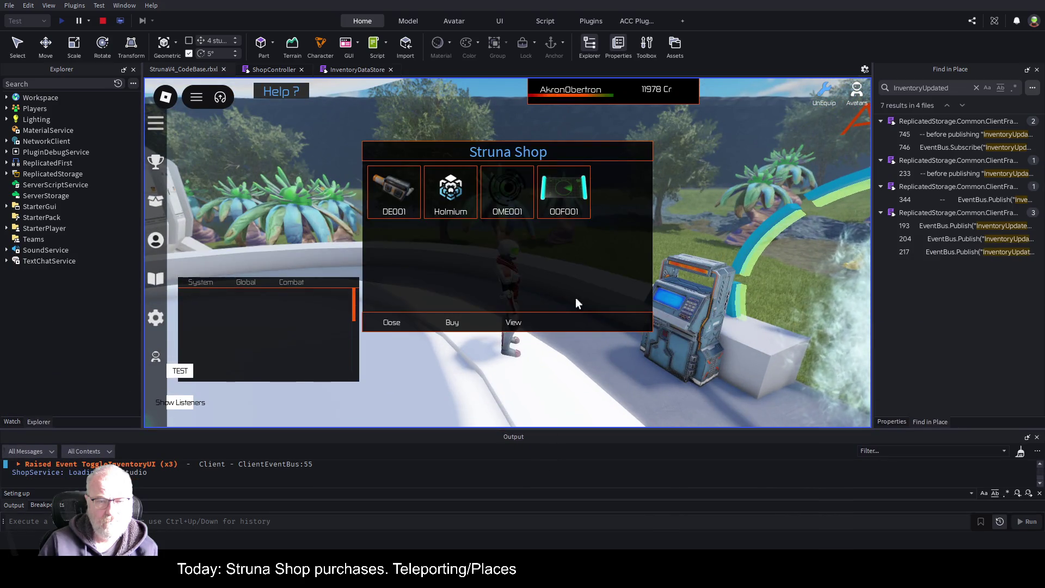
click(562, 204)
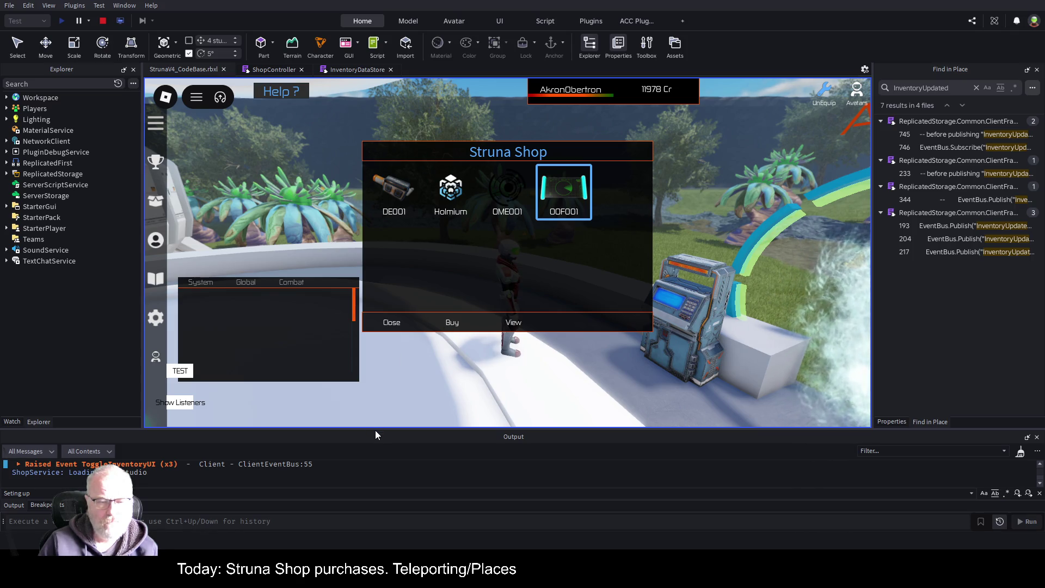
click(395, 324)
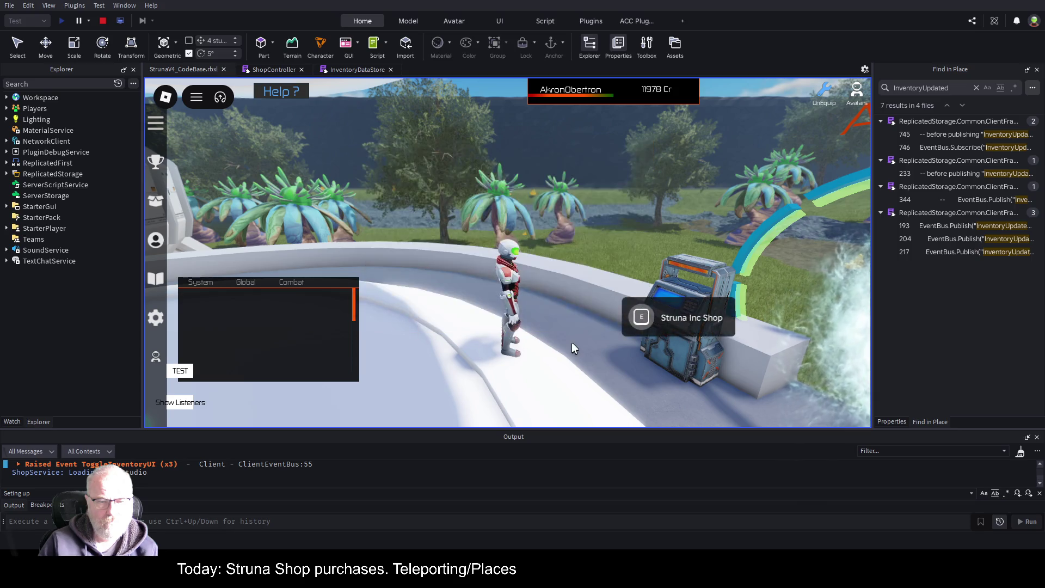
Glance at the Tools inventory, then stop the play test
key(i)
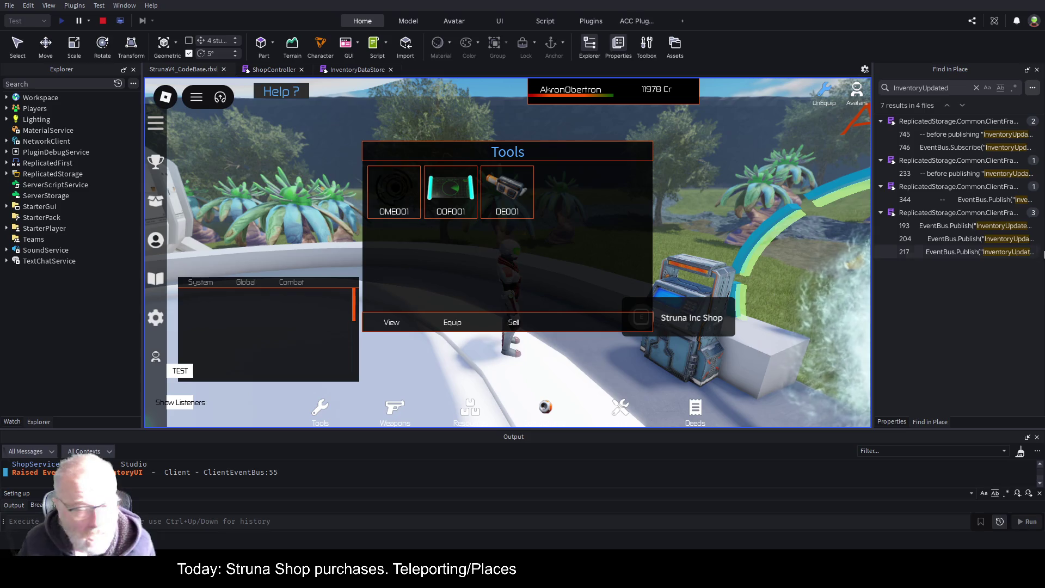
click(479, 281)
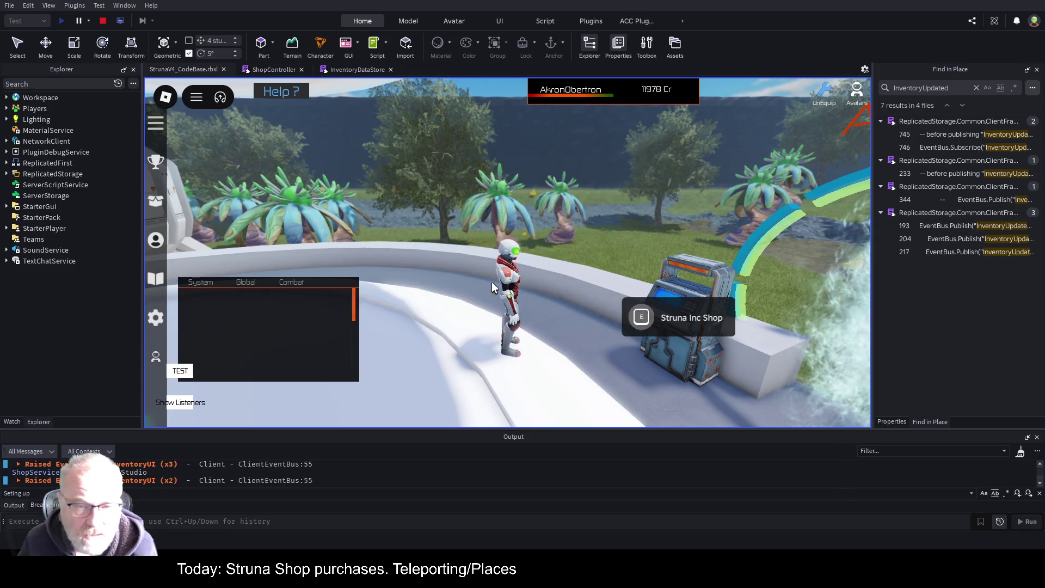
click(86, 20)
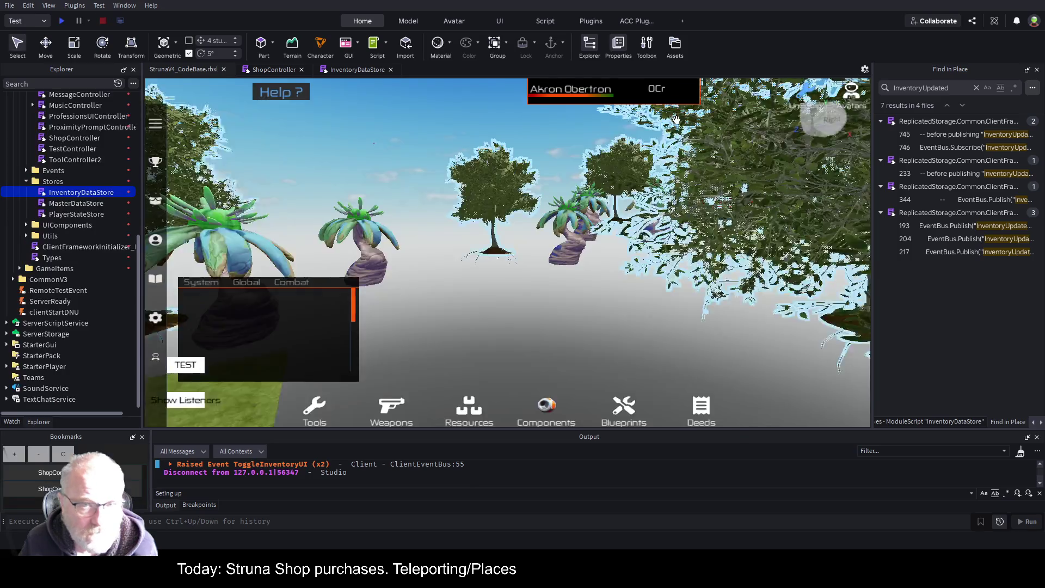
In ShopController, add a breakpoint on line 329, the EventBus.Publish "Message_System_Sent" call
click(270, 69)
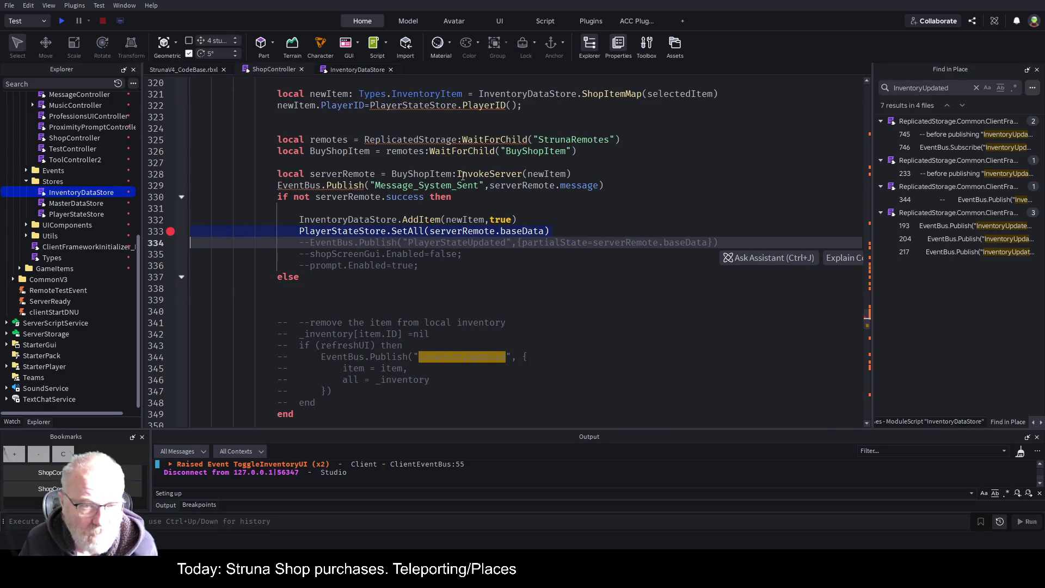
click(445, 195)
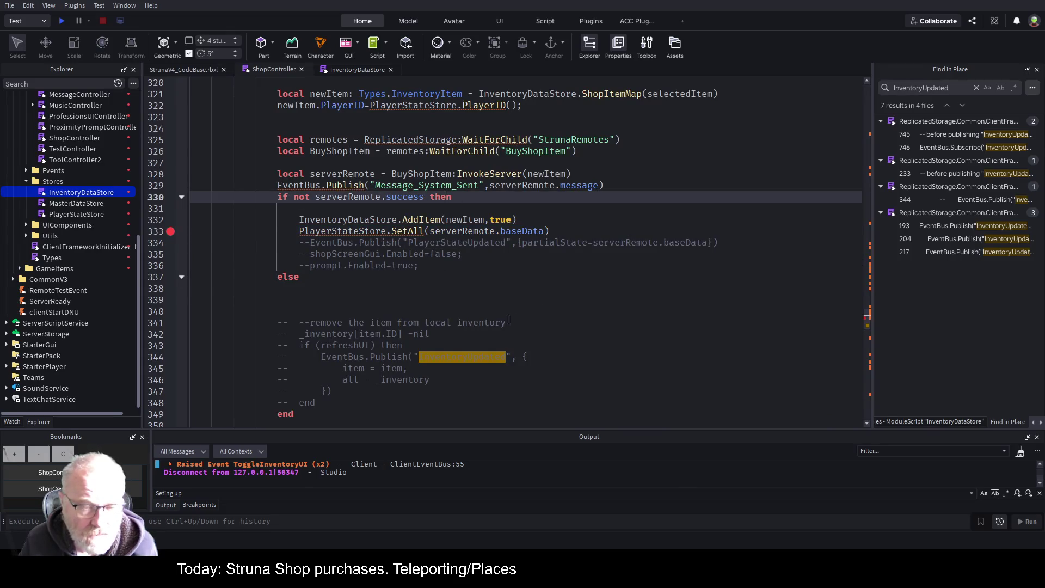
double_click(587, 186)
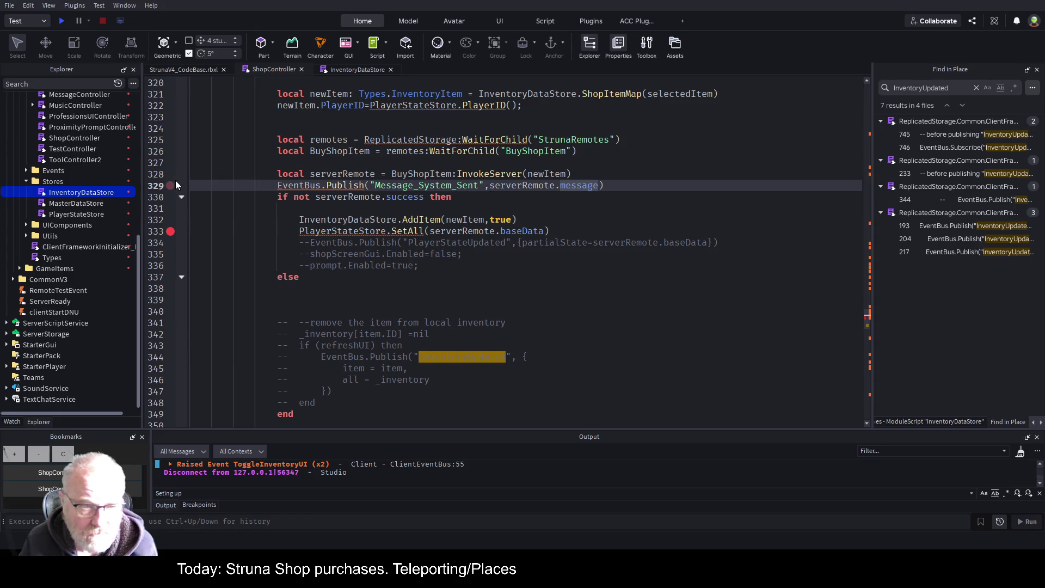
click(171, 186)
scroll(508, 204, up, 2)
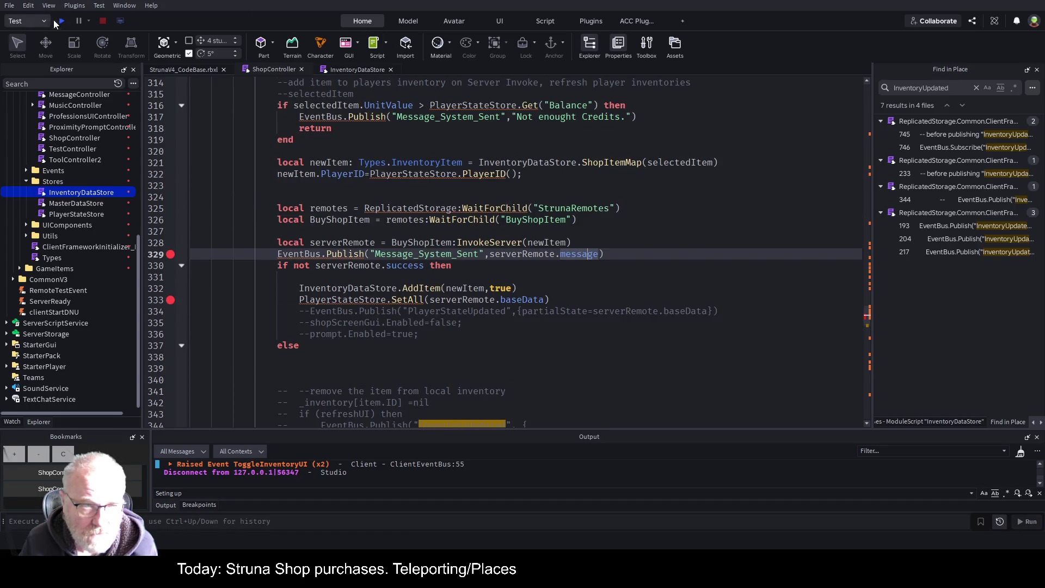
In a new play test, view and sell the fourth OOF001 tool from the Tools inventory
click(61, 21)
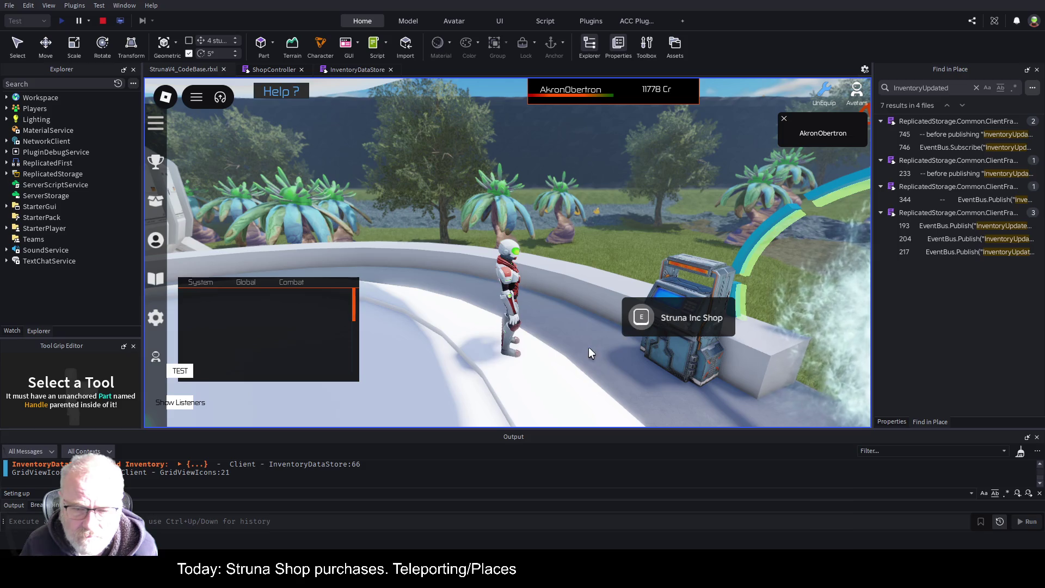
key(i)
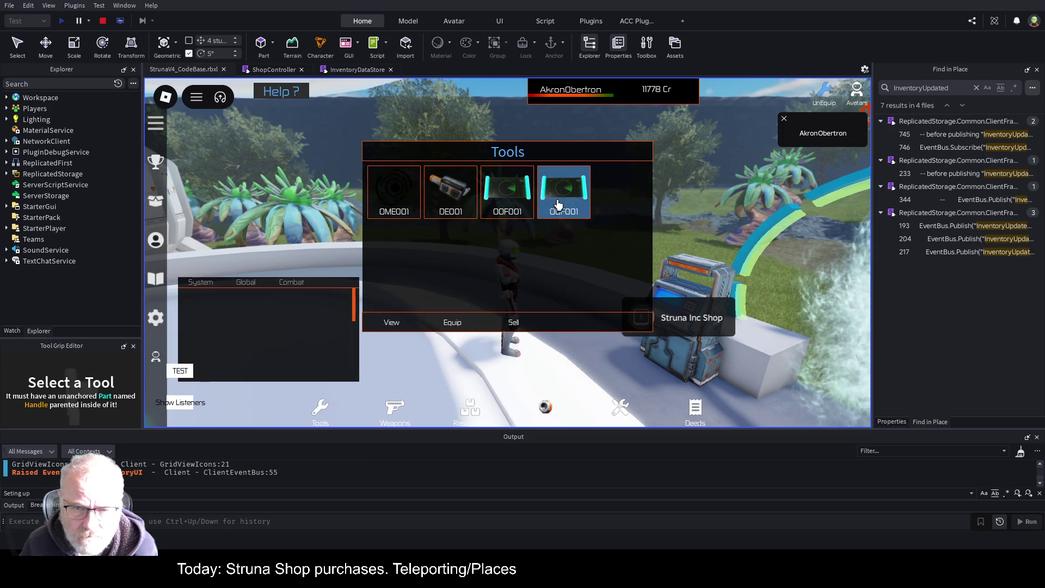
click(558, 204)
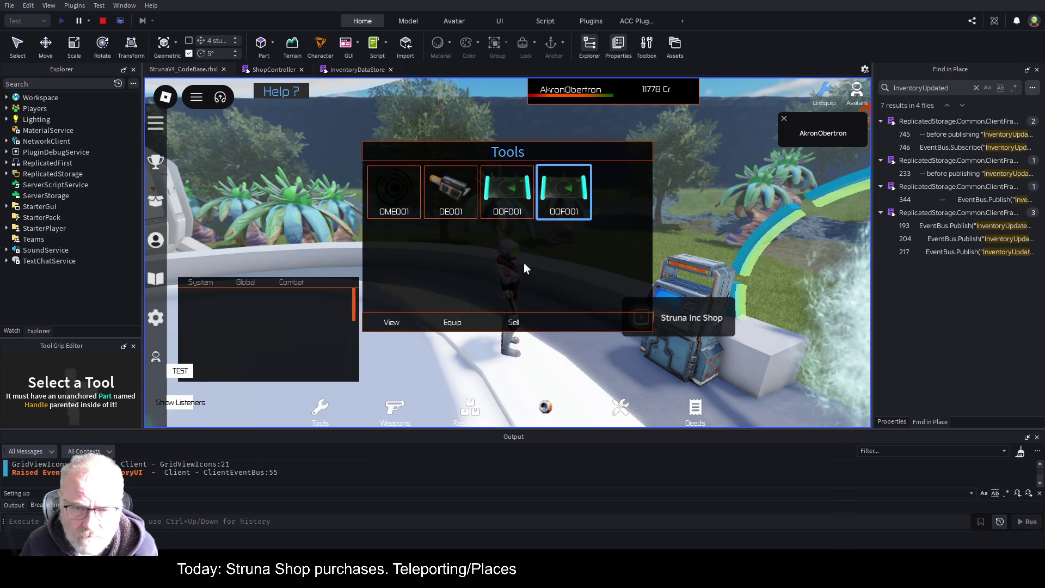
click(398, 322)
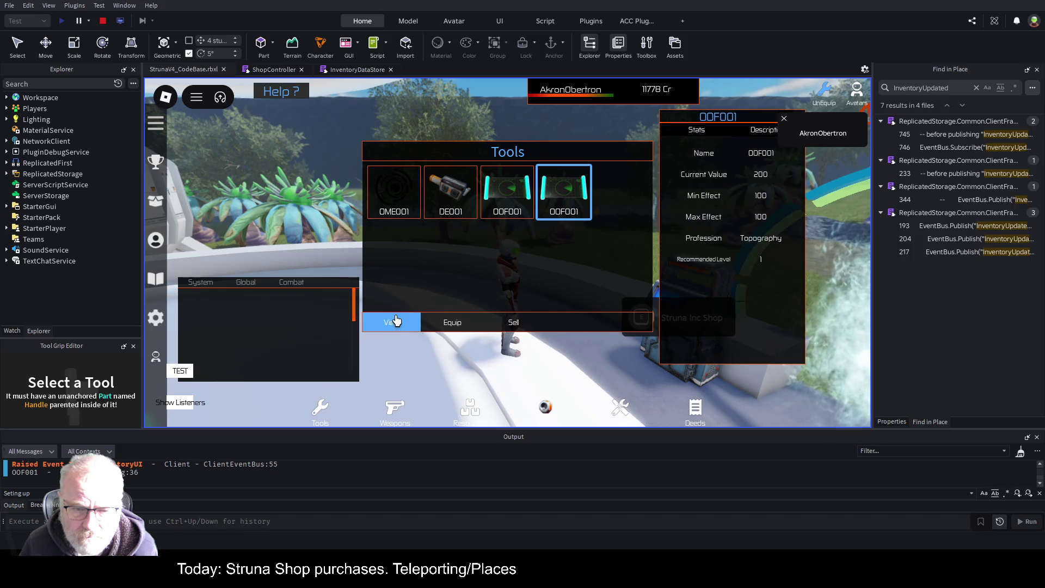
click(784, 119)
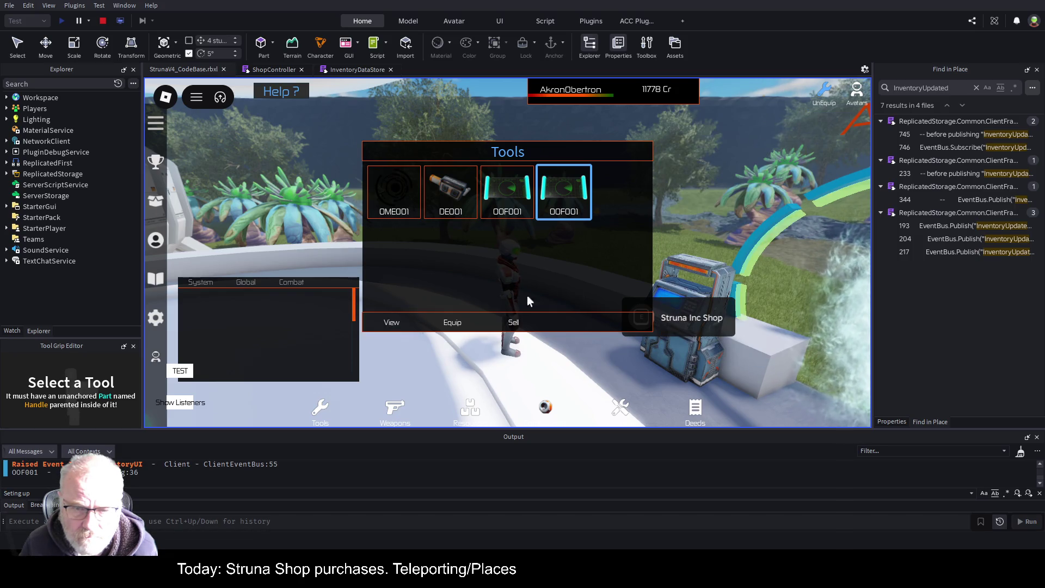
click(511, 326)
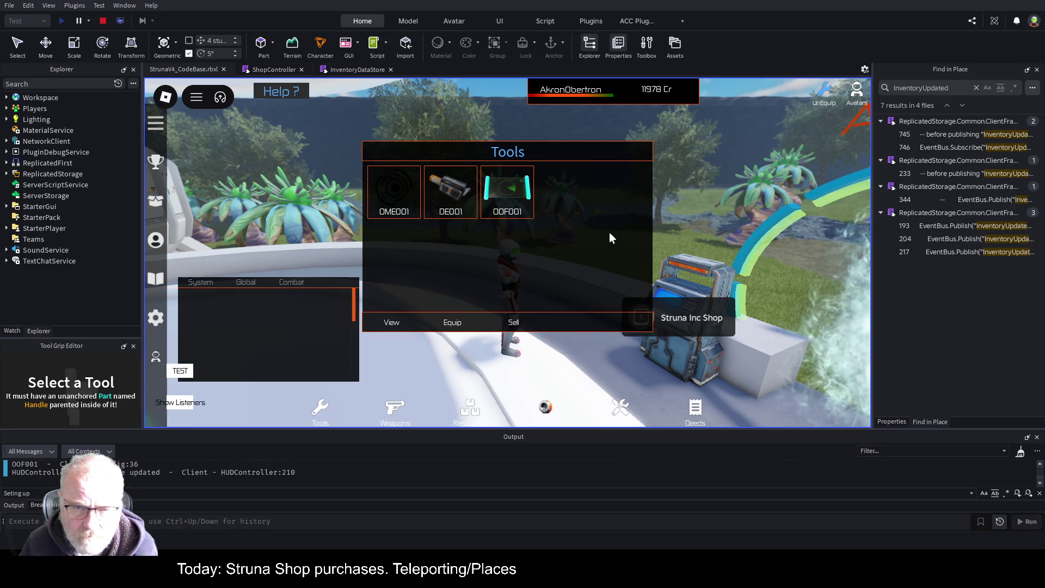
Buy OOF001 from the Struna Shop, pausing at the line 329 breakpoint
key(e)
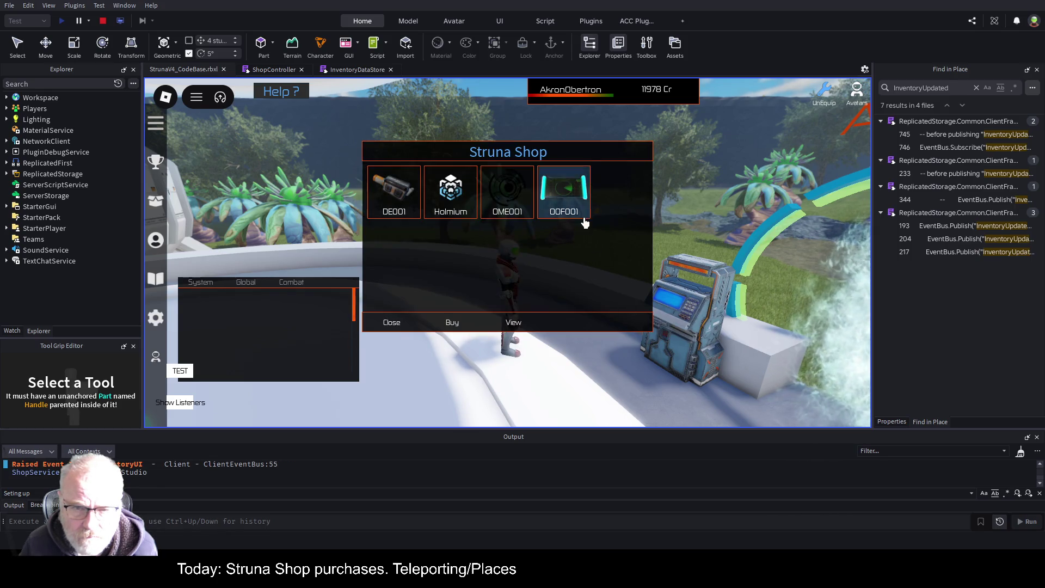
click(569, 215)
click(456, 320)
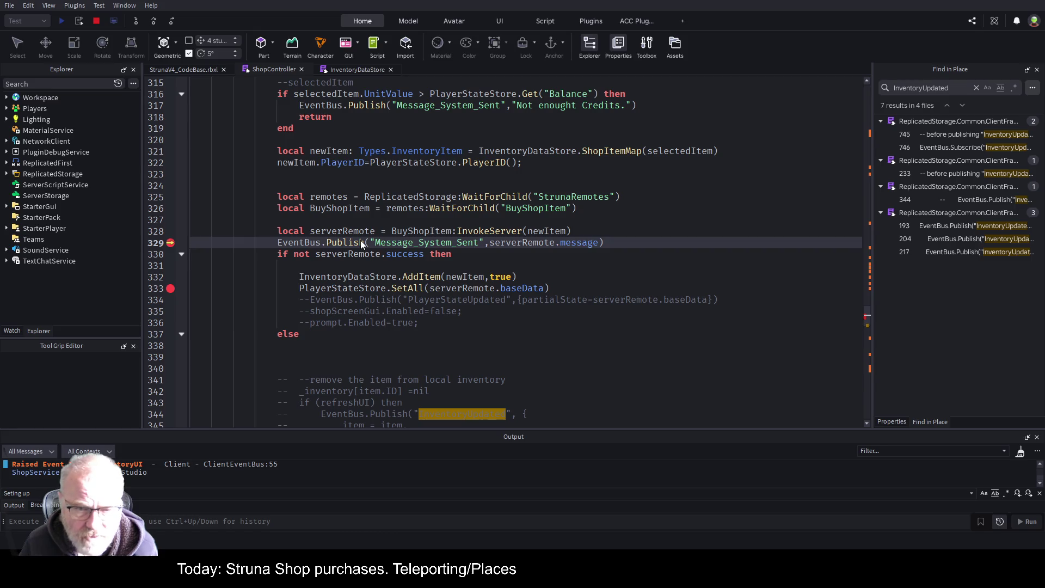
Step over from line 329 past the success check to line 355, confirming AddItem and SetAll are skipped
click(519, 215)
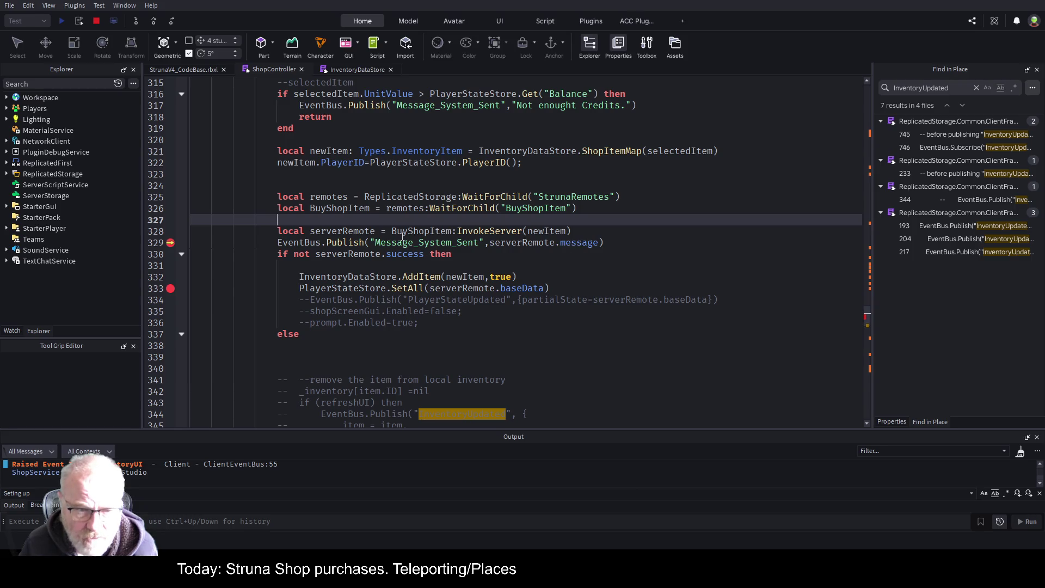
click(154, 24)
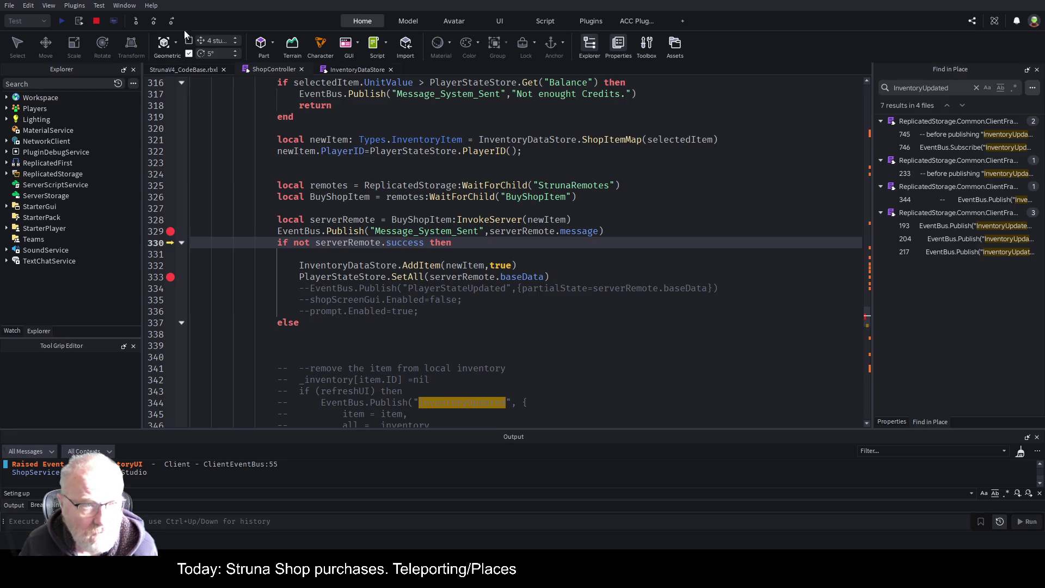
click(155, 23)
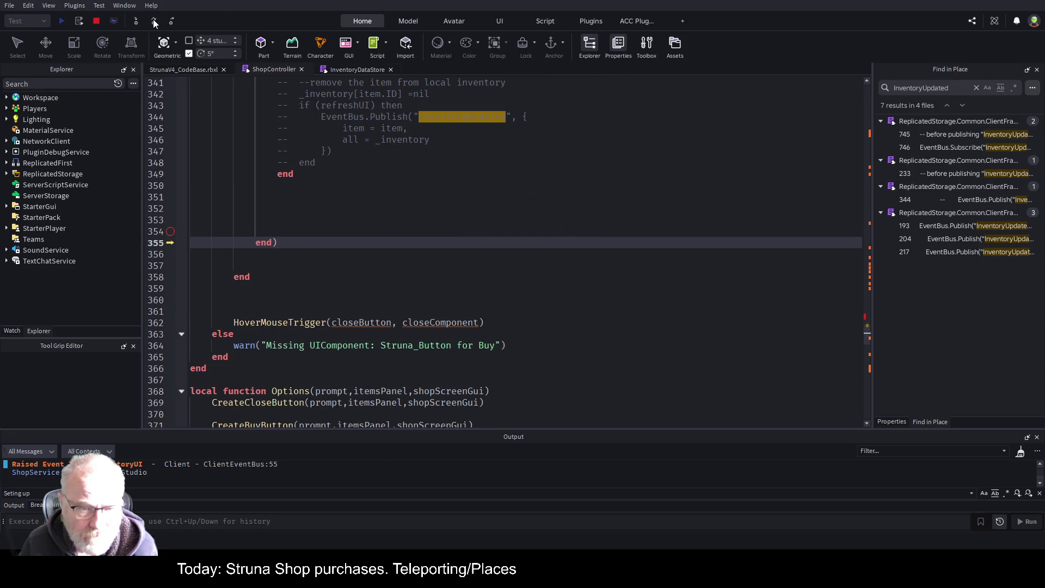
scroll(418, 218, up, 6)
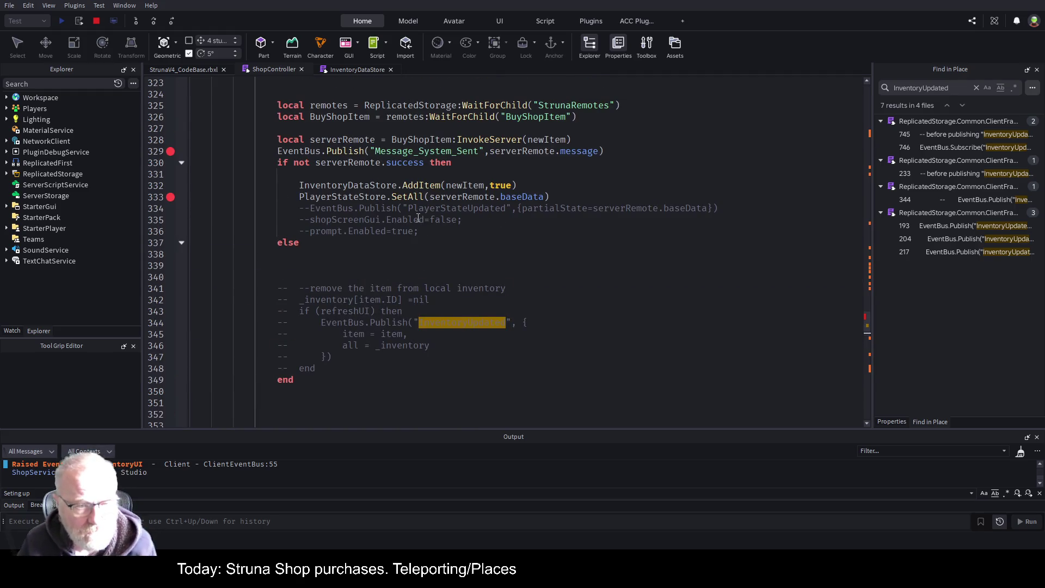
scroll(418, 217, down, 1)
scroll(418, 218, up, 2)
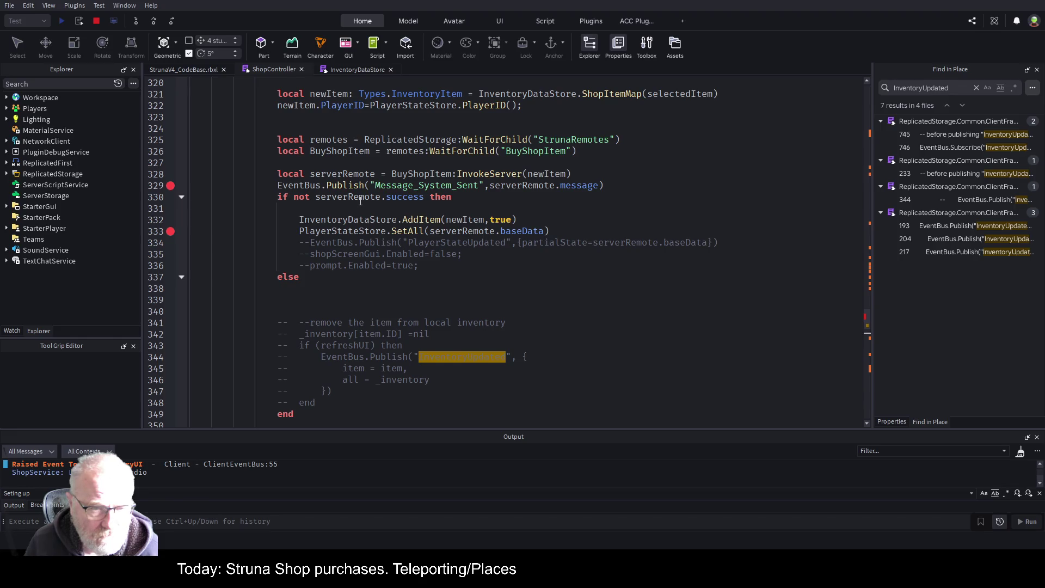
Stop debugging and remove the "not" from the purchase success check on line 330
key(shift+F5)
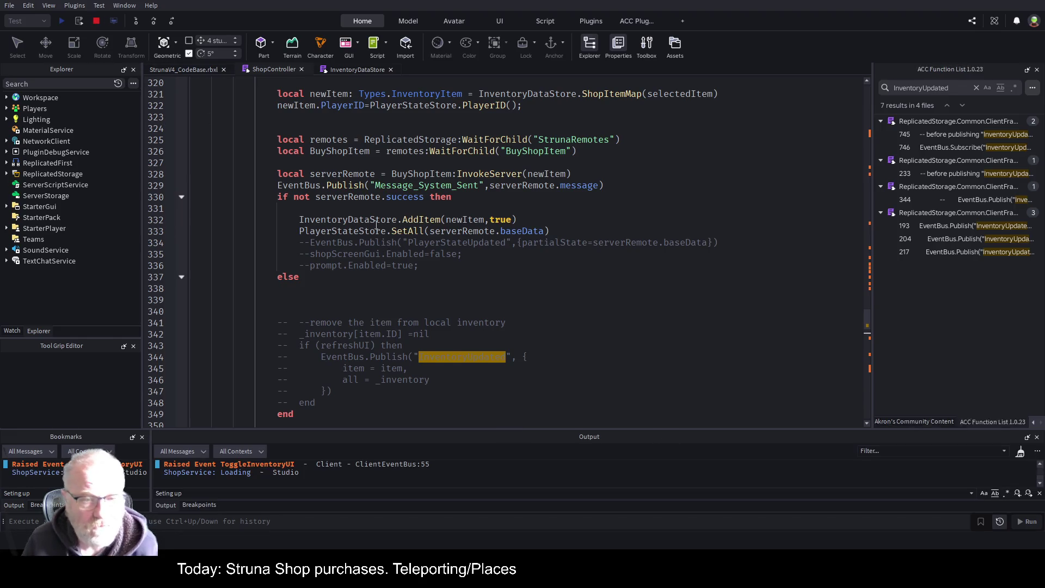
click(310, 196)
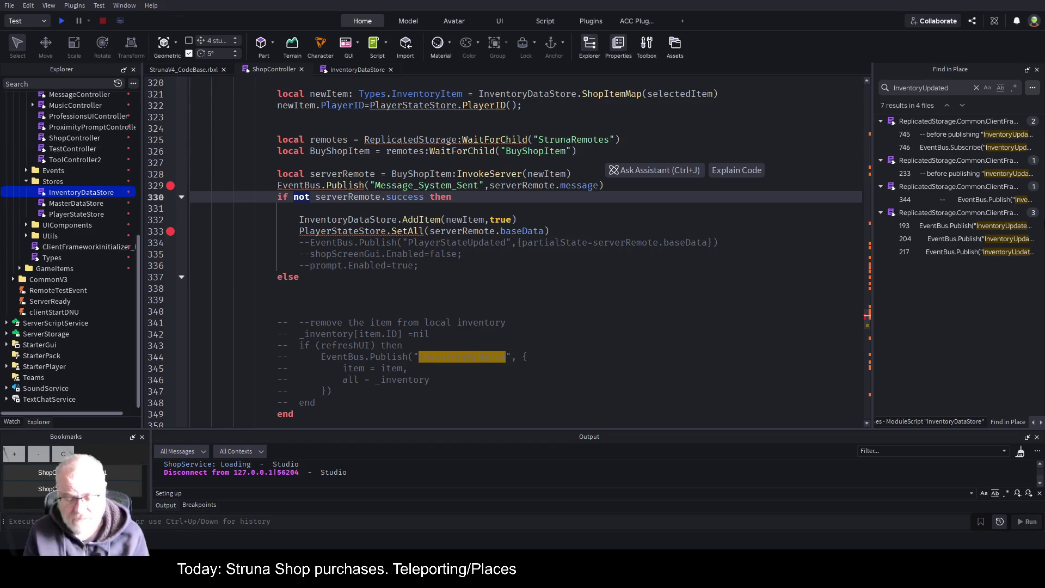
key(BackSpace)
key(BackSpace)
key(BackSpace)
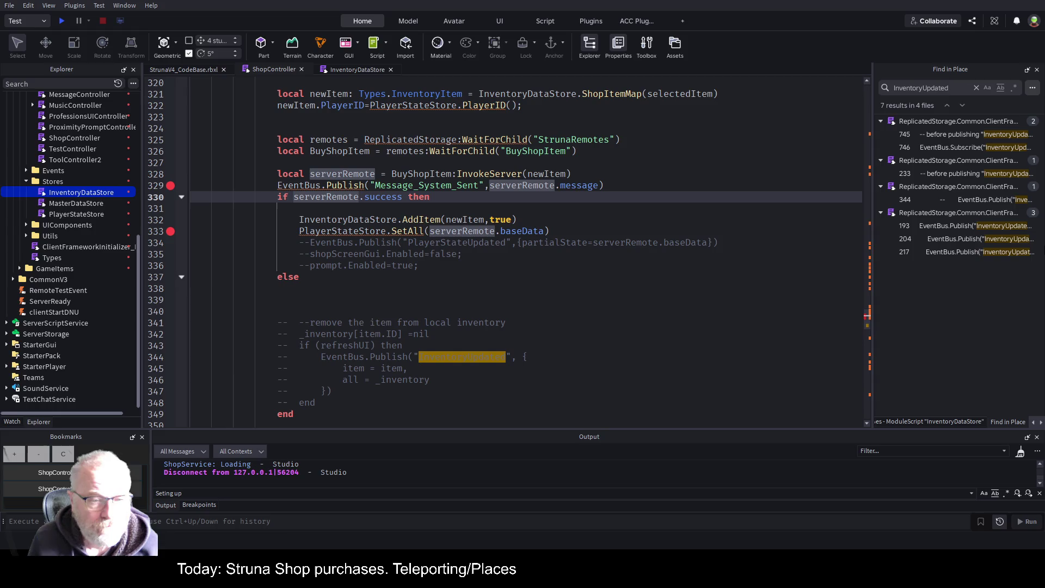
click(299, 208)
key(Down)
key(Down)
key(Down)
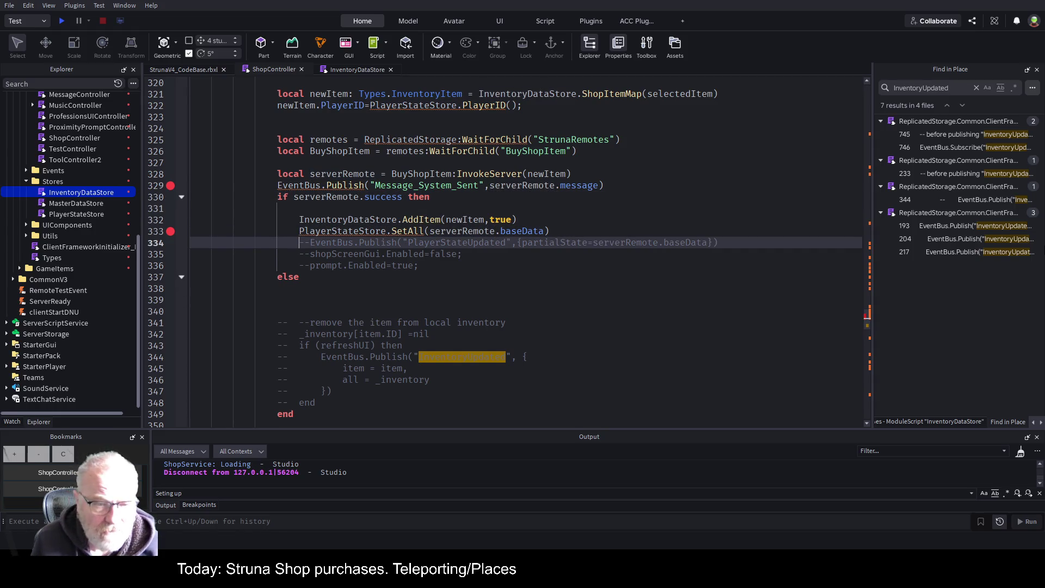
key(Down)
key(Down)
key(Down)
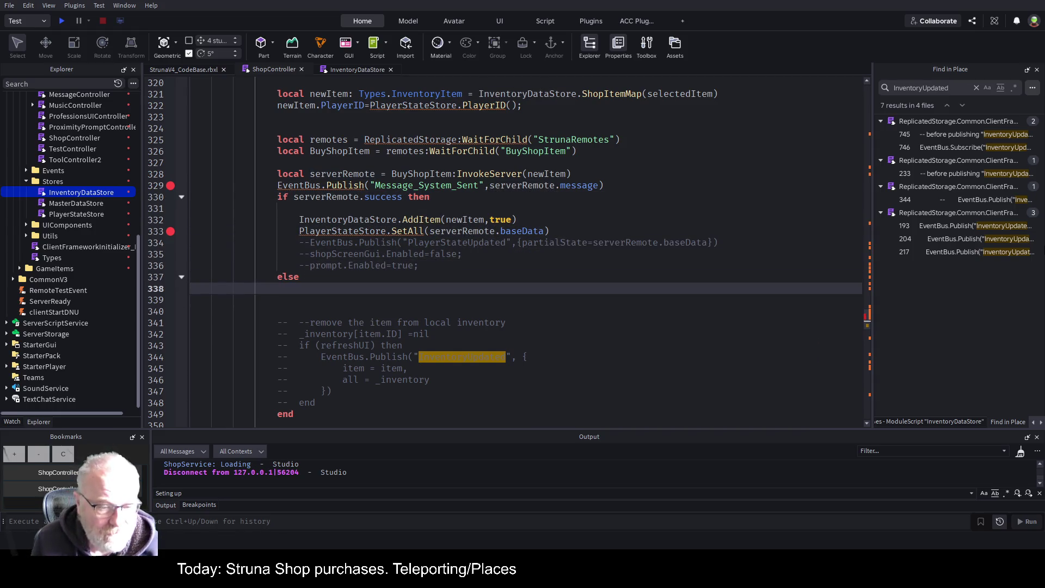
Delete the commented-out inventory-removal block, empty else branch and blank lines, then save and playtest
key(shift+Down)
key(shift+Down)
key(shift+Down)
key(shift+End)
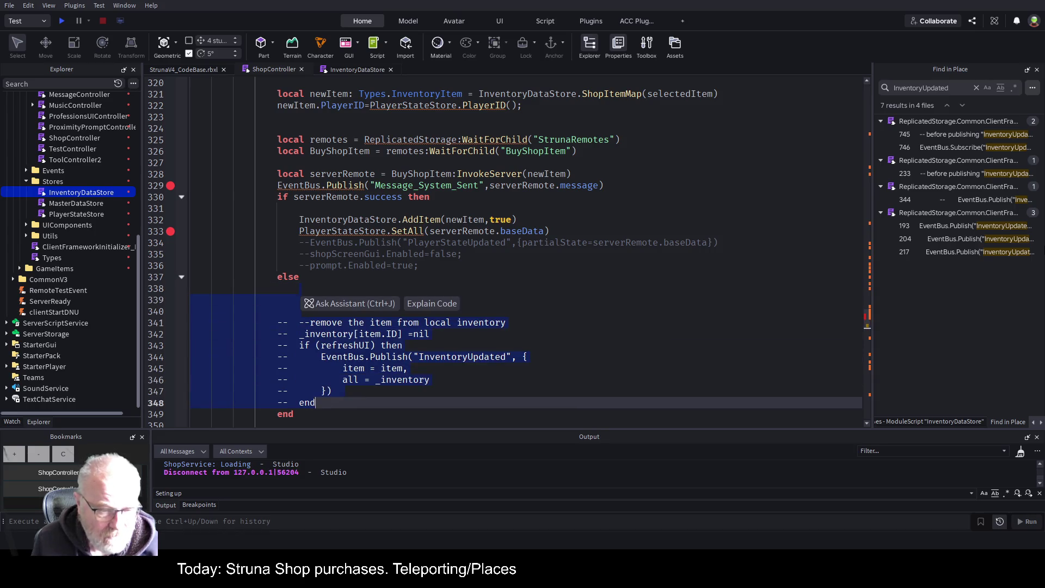
key(BackSpace)
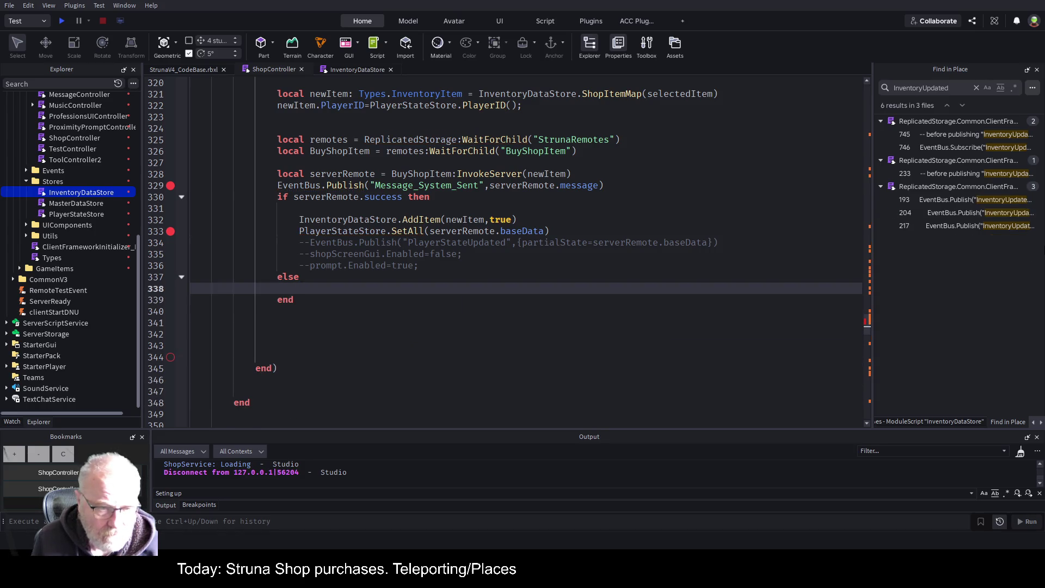
key(Up)
key(BackSpace)
key(BackSpace)
key(BackSpace)
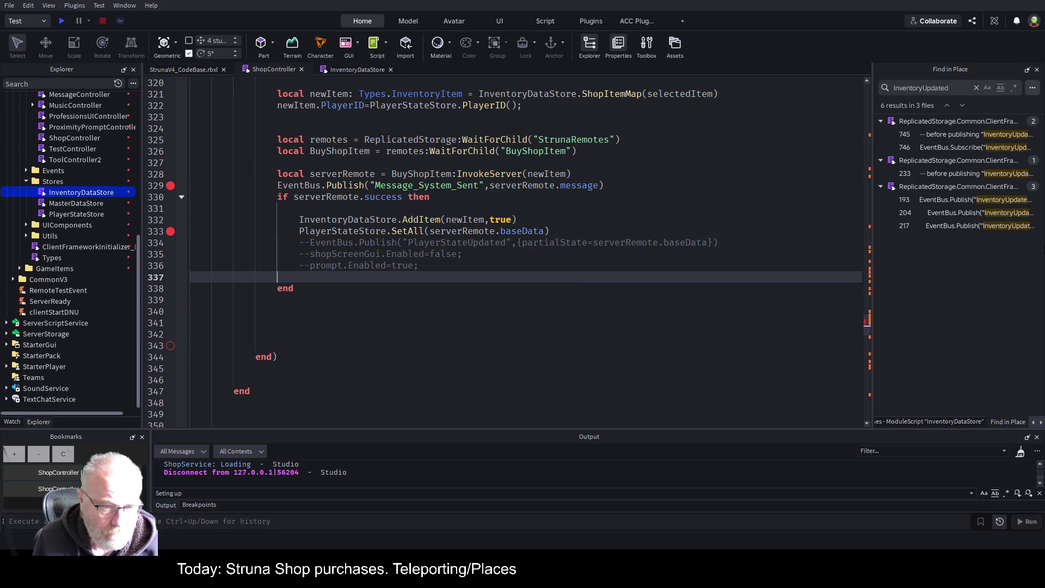
key(Down)
key(Down)
key(shift+Down)
key(shift+Down)
key(shift+Down)
key(shift+Down)
key(BackSpace)
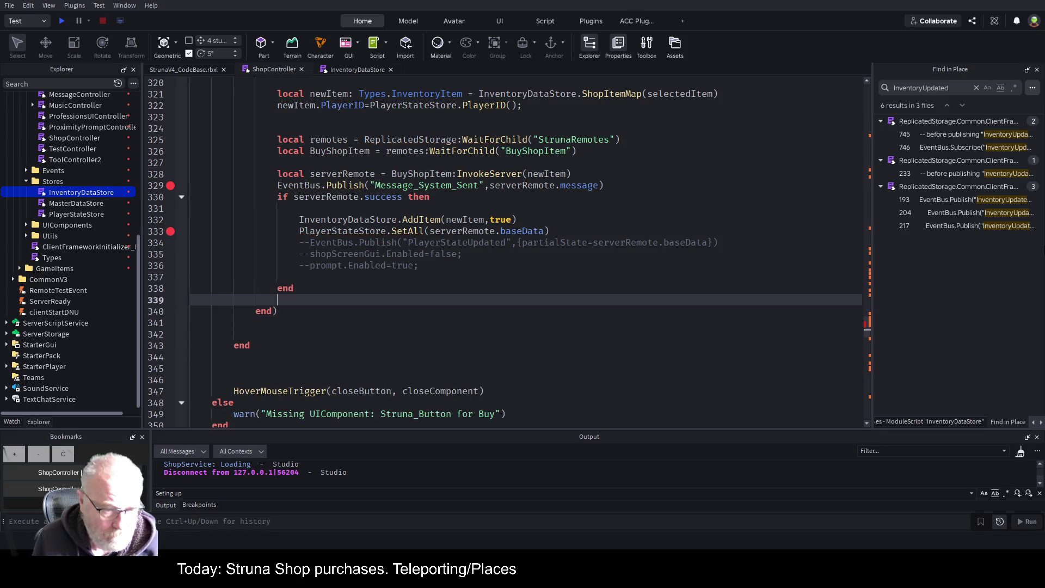
key(ctrl+s)
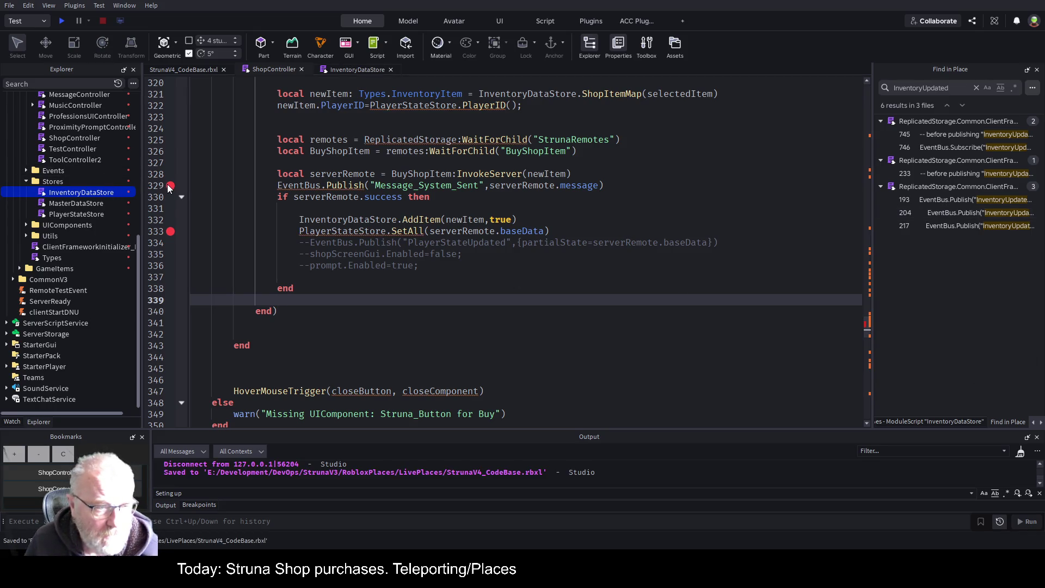
key(F5)
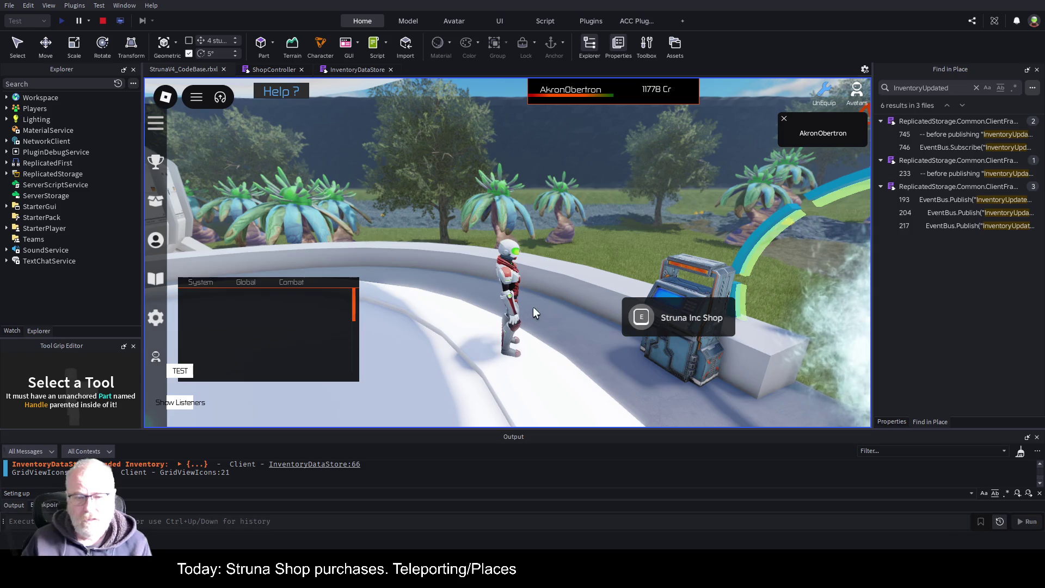
View and sell an OOF001 tool from the Tools inventory for 200 Cr
key(e)
click(436, 207)
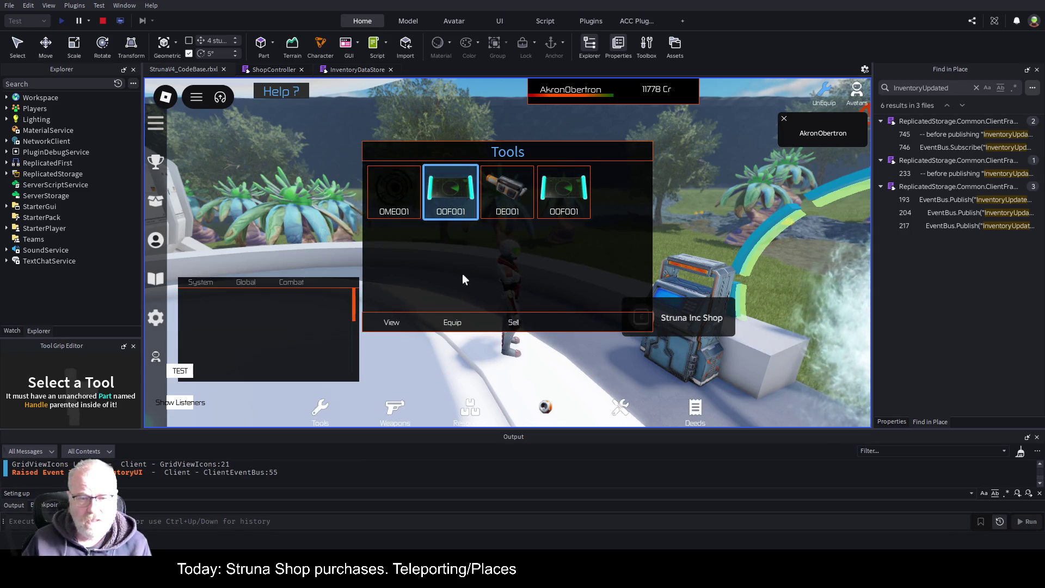
click(394, 326)
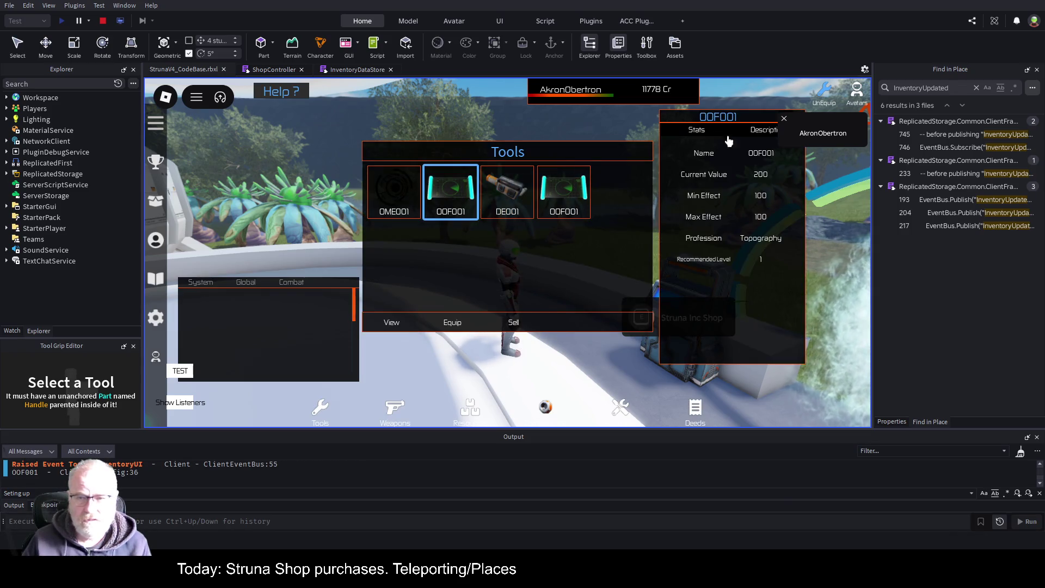
click(784, 118)
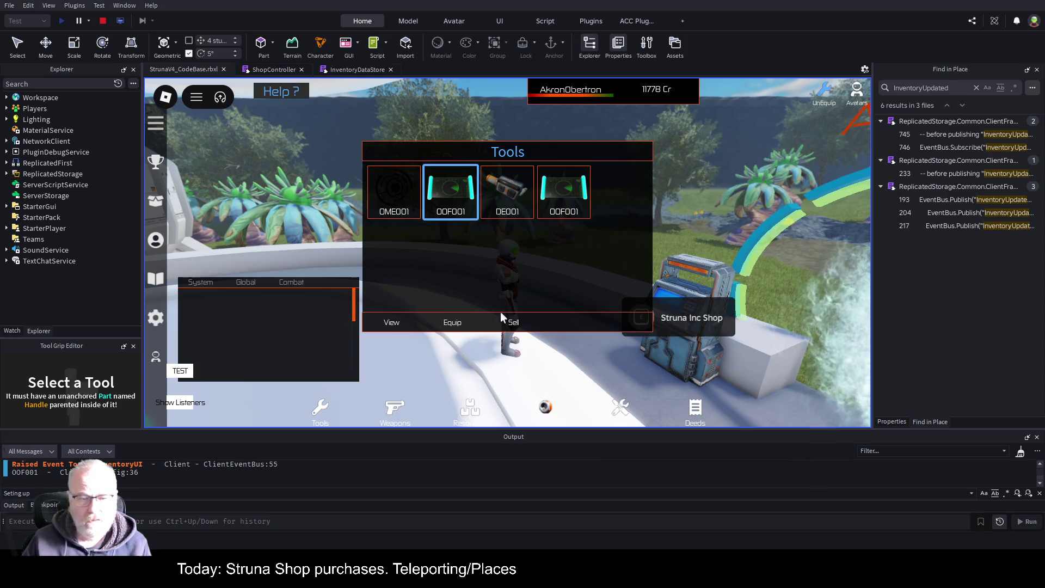
click(512, 323)
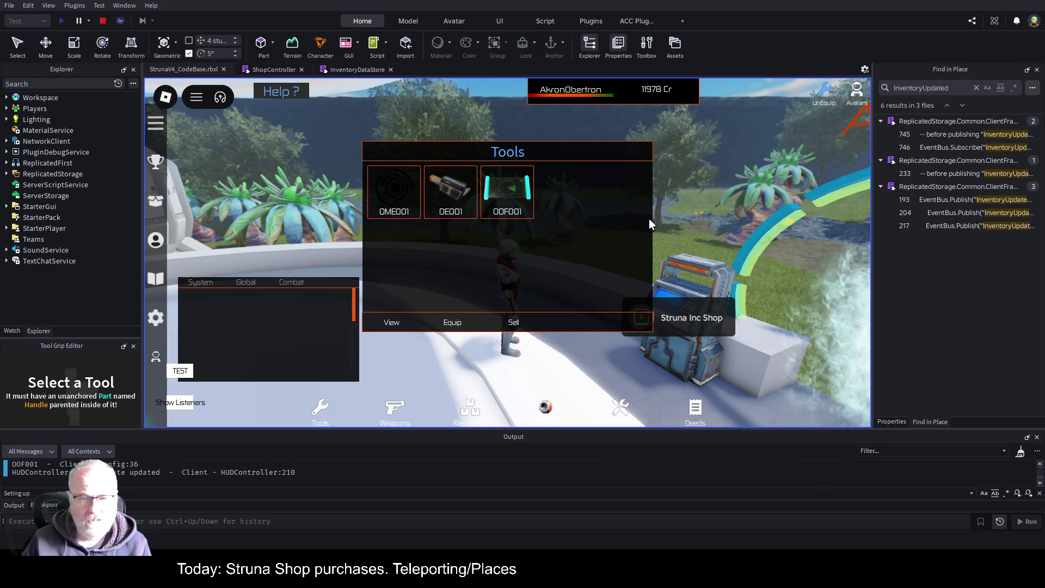
click(547, 273)
Walk back to the Struna Shop and buy another OOF001
key(s)
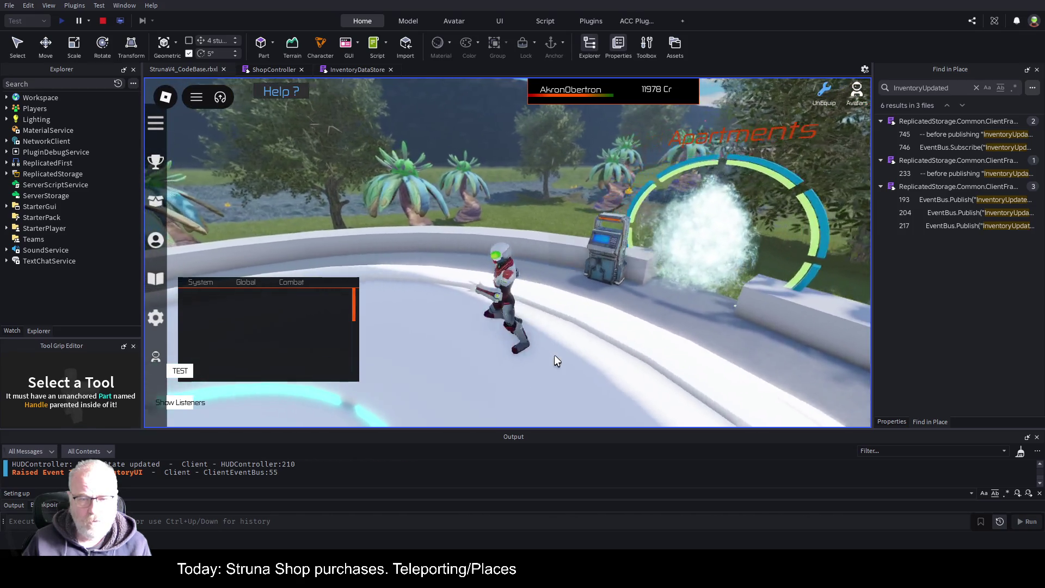
key(w)
key(e)
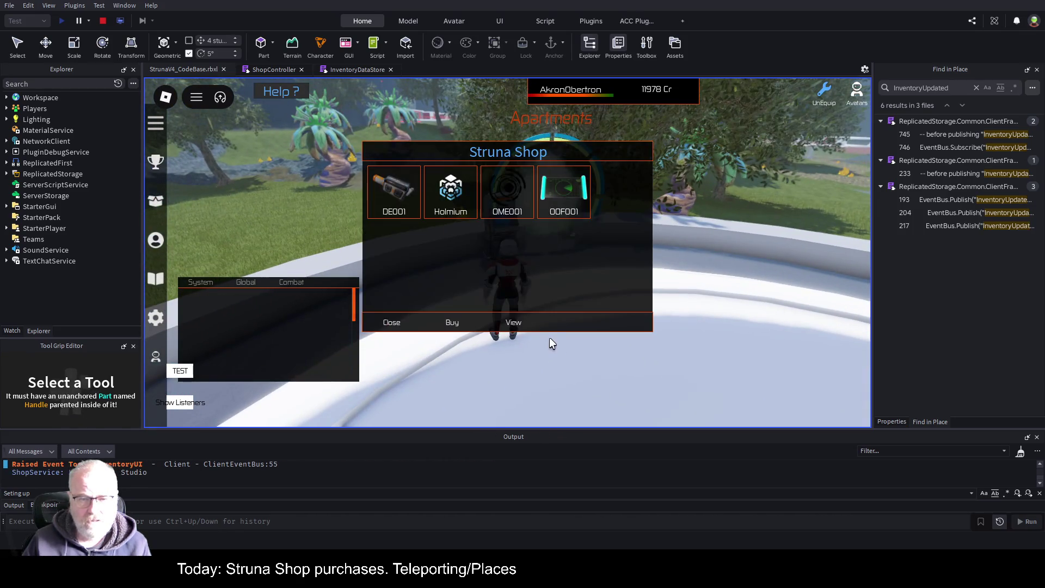
click(561, 192)
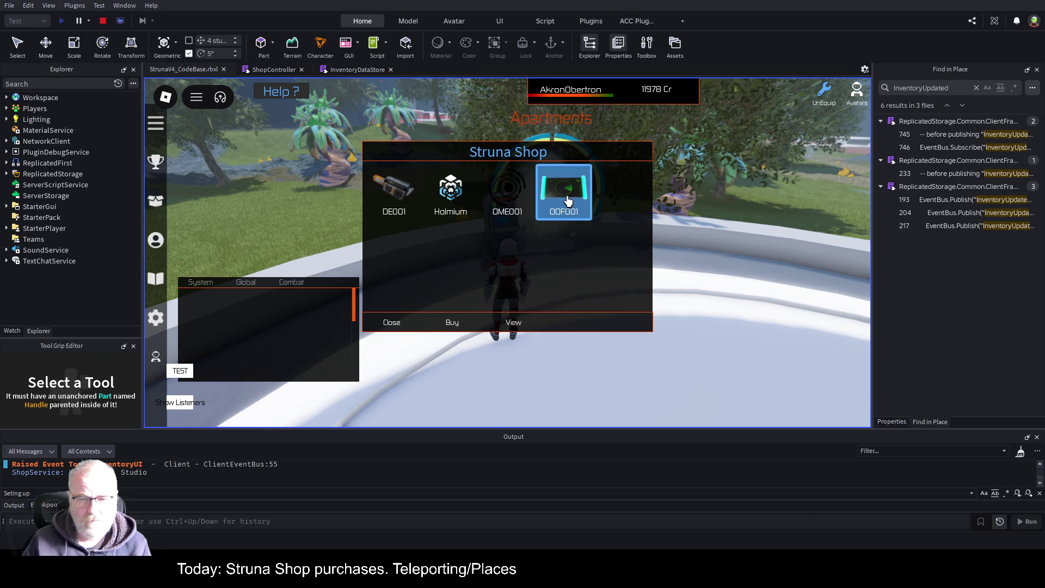
click(459, 323)
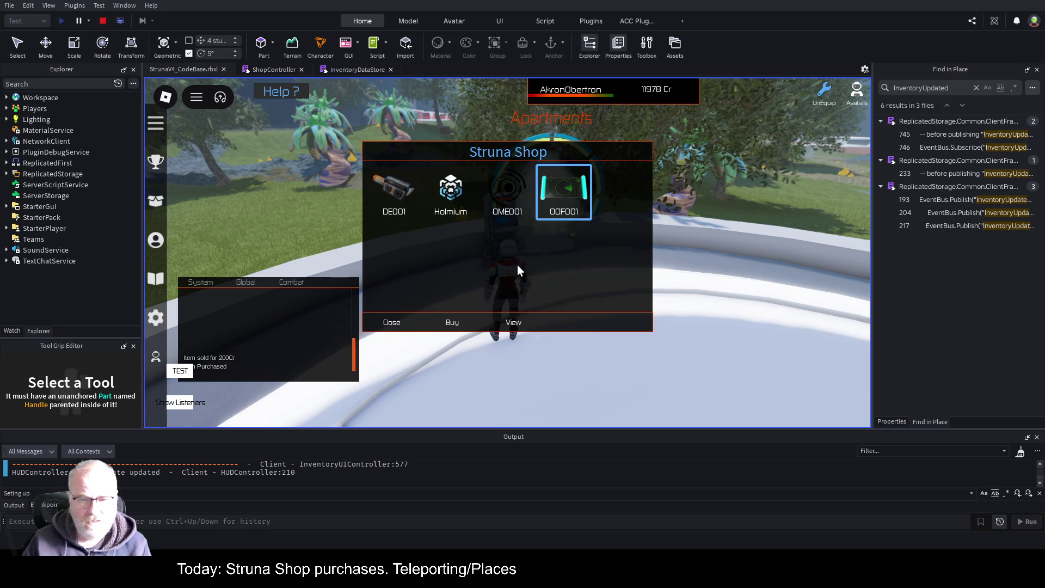
Check the Tools inventory for the purchased OOF001, close the shop, and stop the play test
key(i)
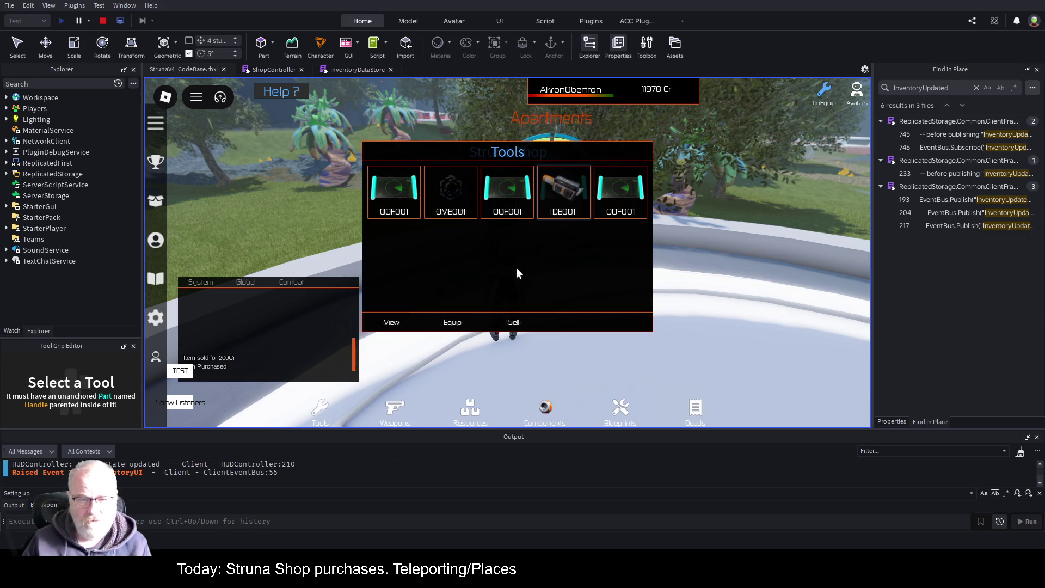
key(i)
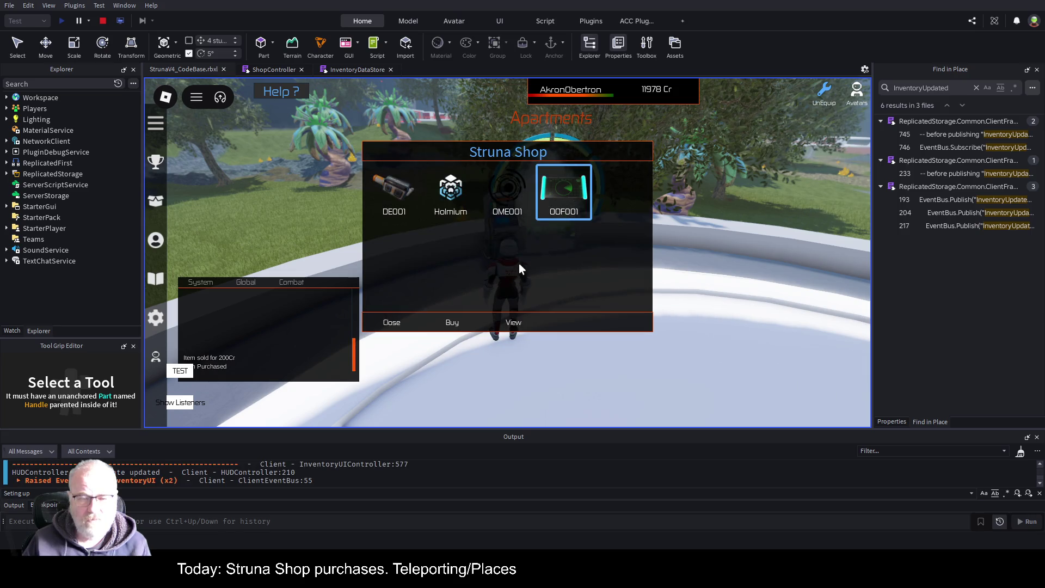
click(384, 323)
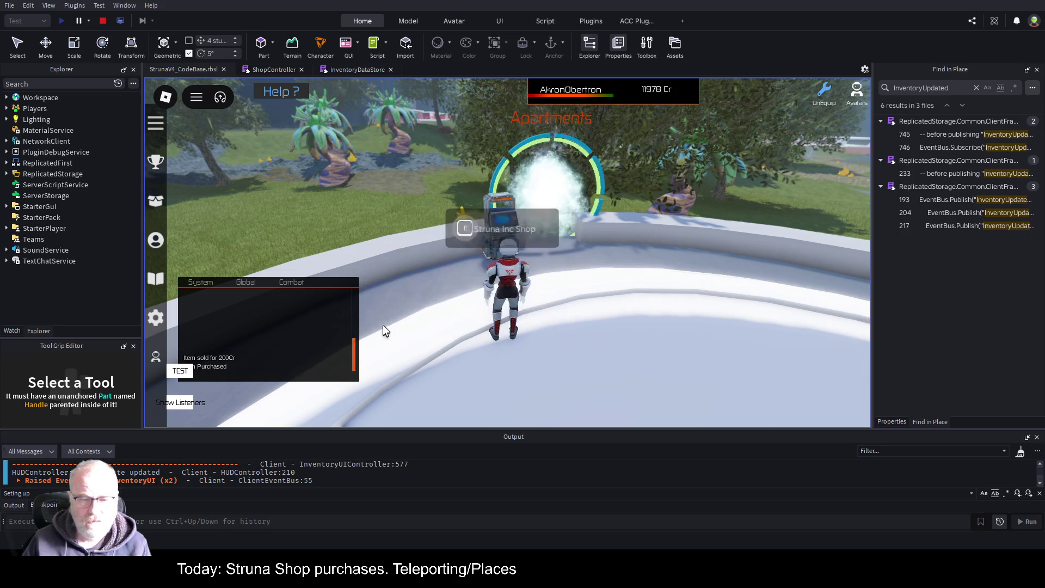
key(i)
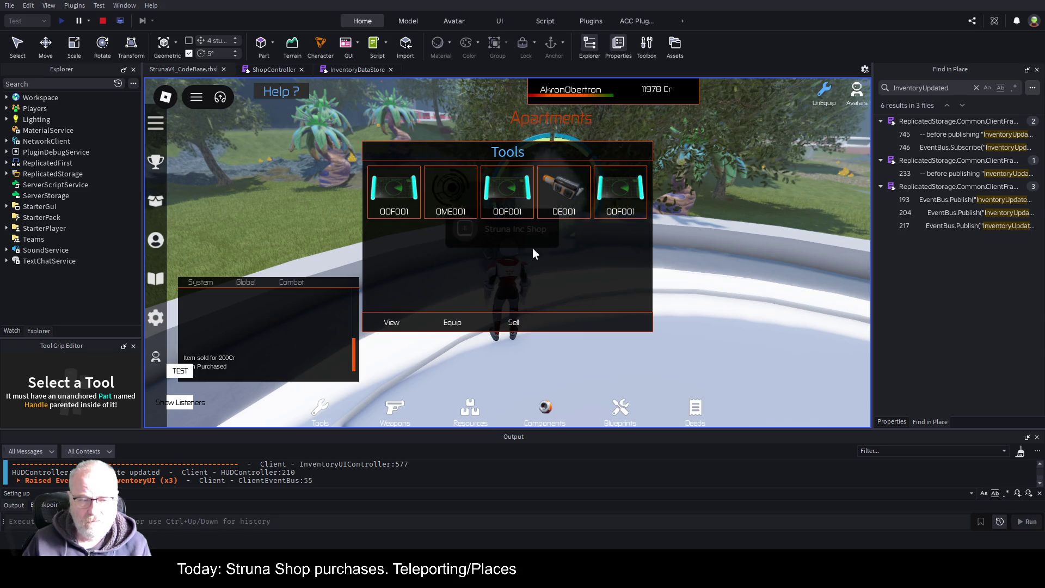
key(i)
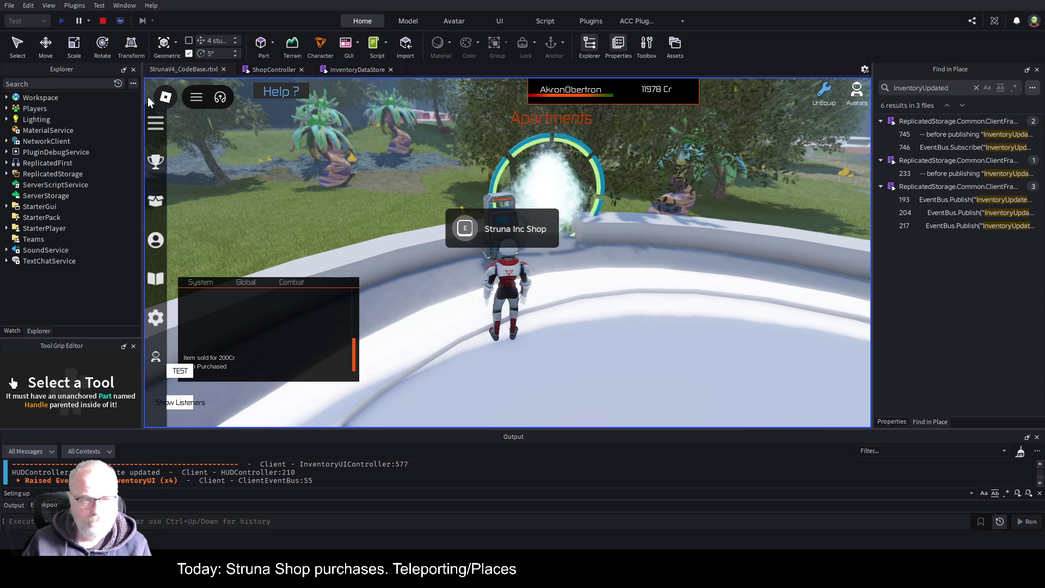
click(103, 20)
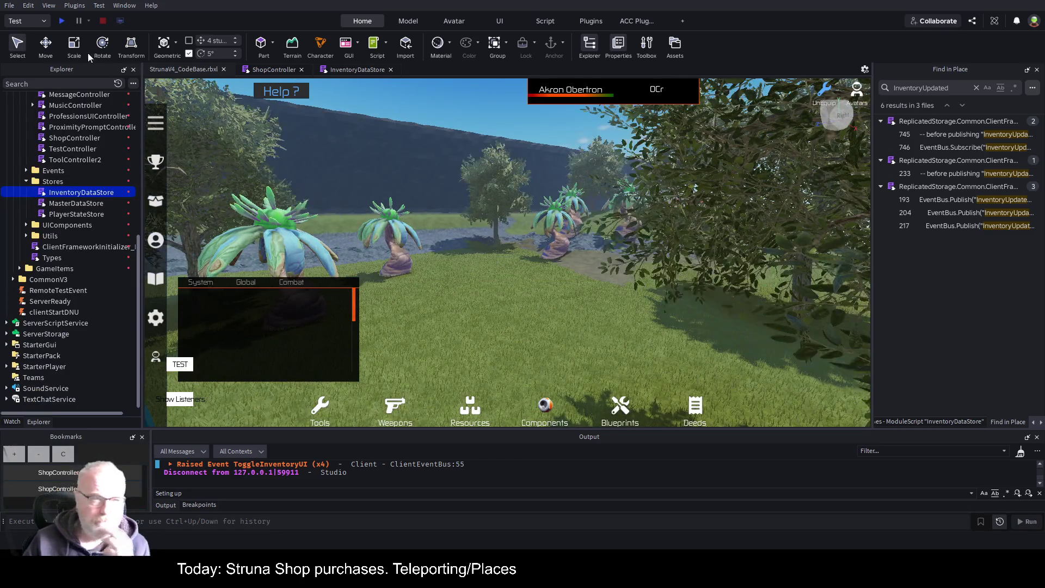
Playtest and confirm the Tools inventory holds OOF001, OME001, DE001 and a second OOF001, then stop
click(62, 21)
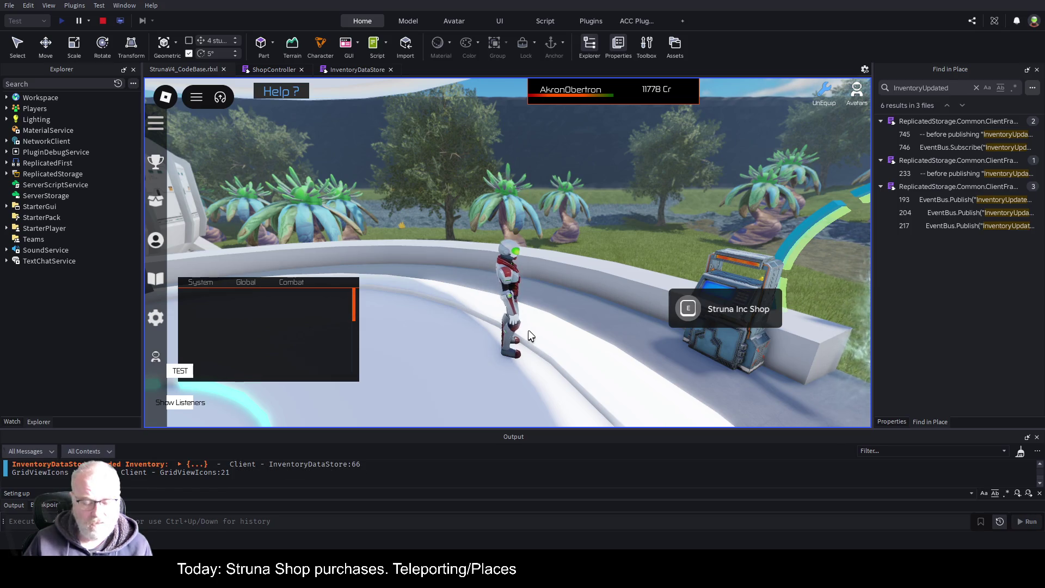
key(i)
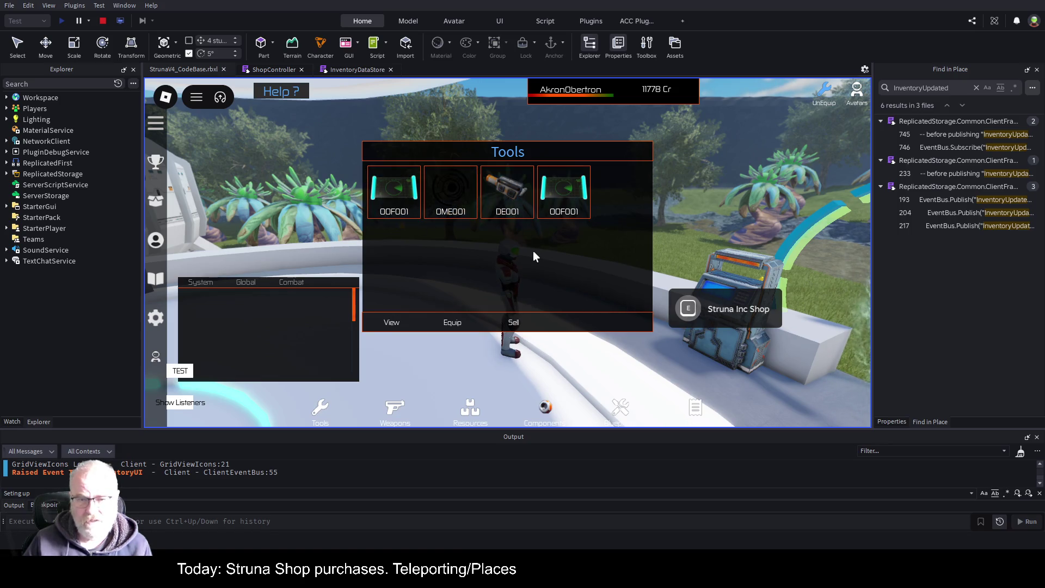
click(581, 217)
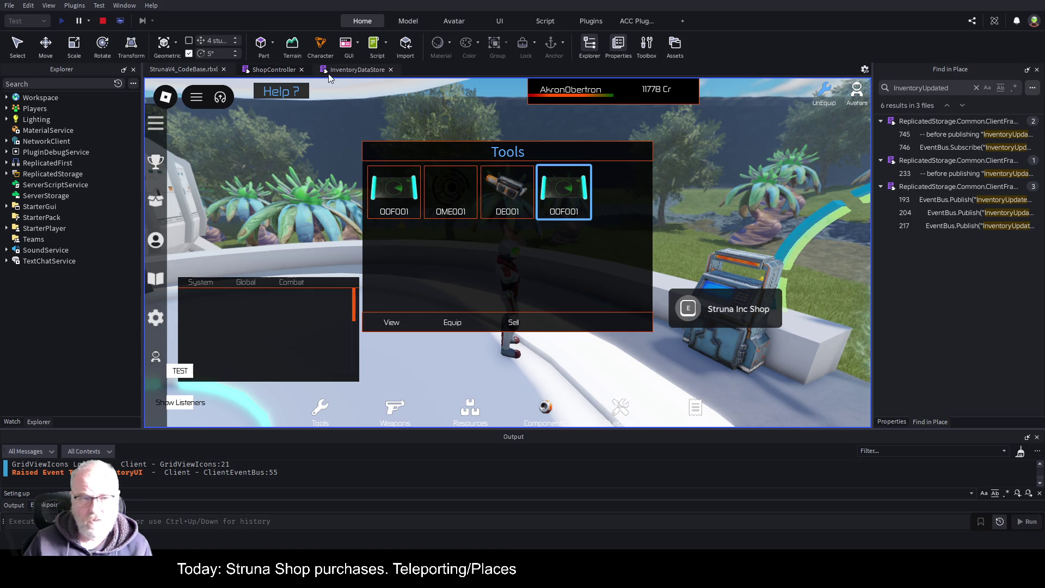
click(102, 21)
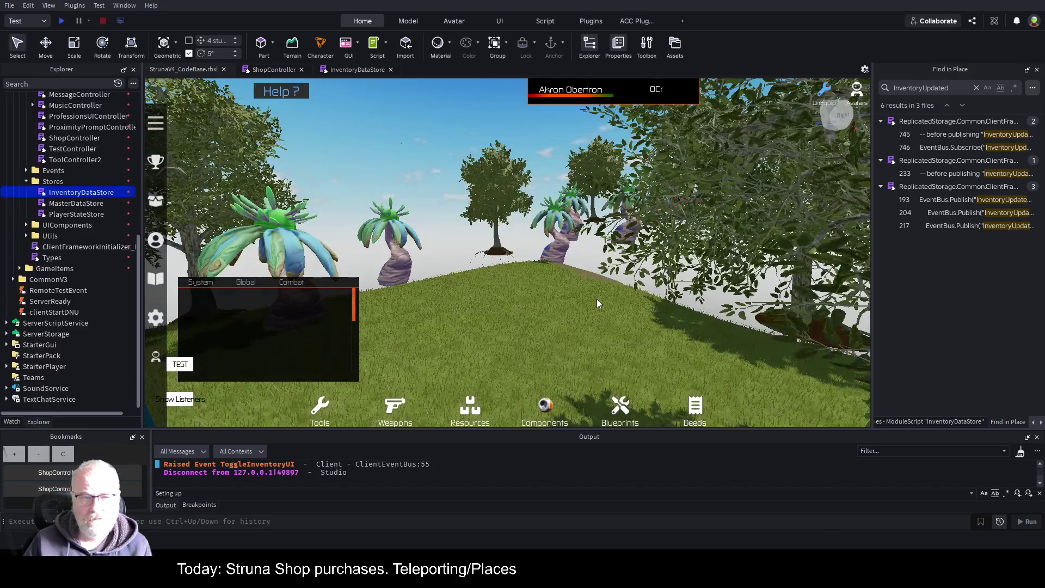
Save the place and select the Common folder in ReplicatedStorage
key(ctrl+s)
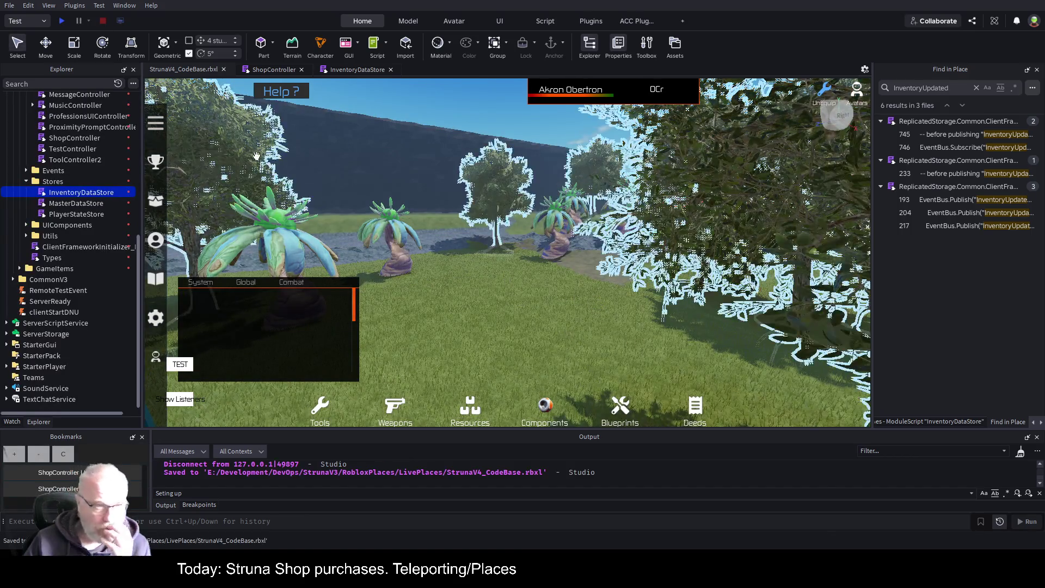
scroll(93, 209, up, 5)
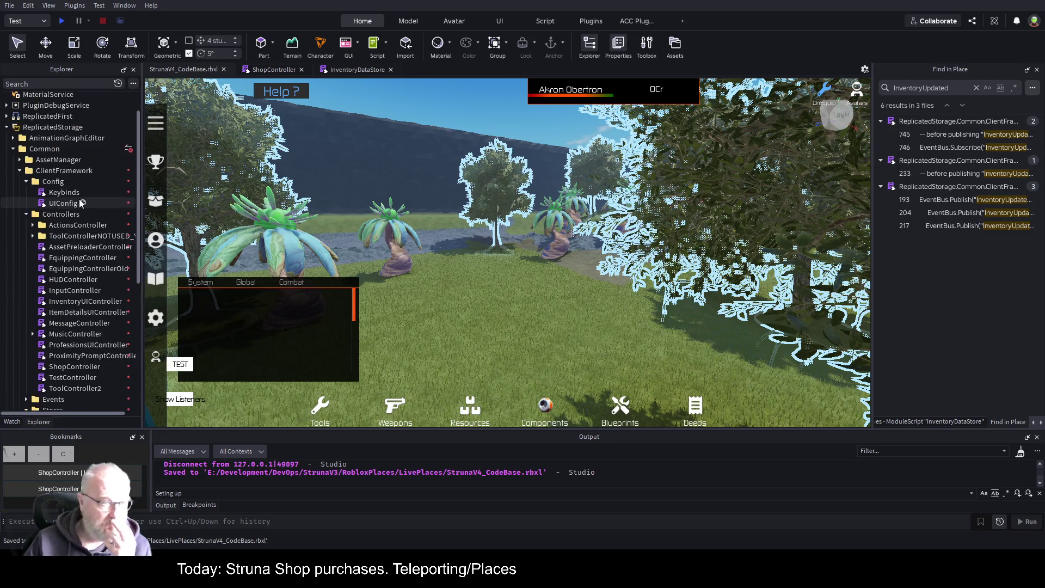
click(44, 148)
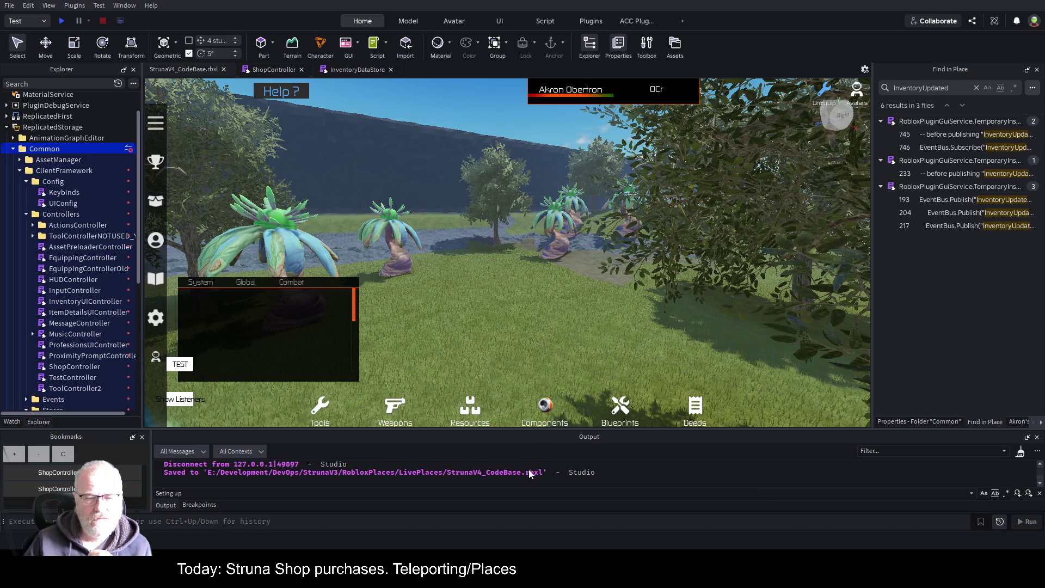
Expand ServerScriptService and select its Common framework folder
scroll(75, 240, down, 7)
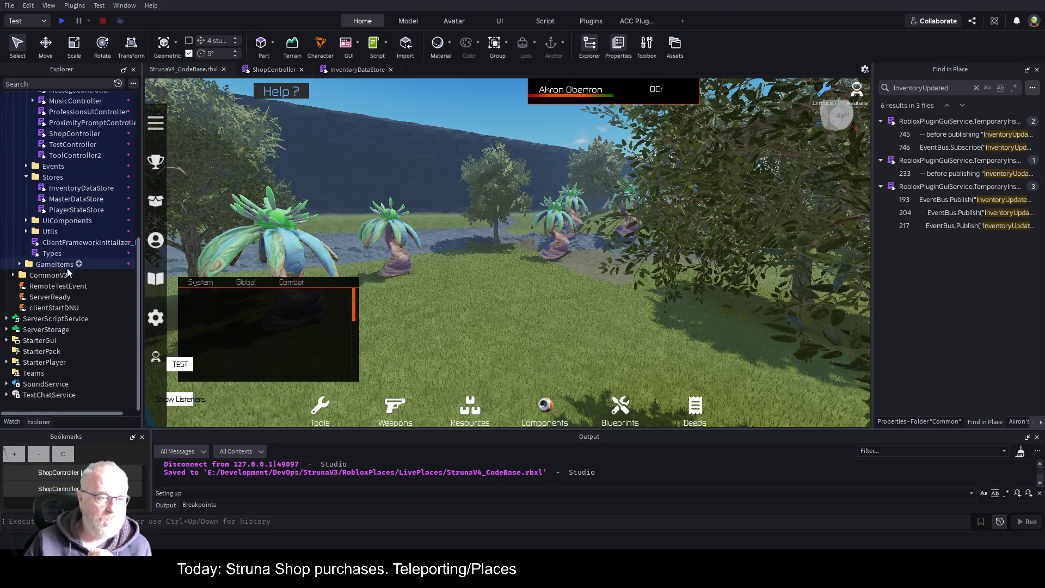
click(7, 318)
click(34, 362)
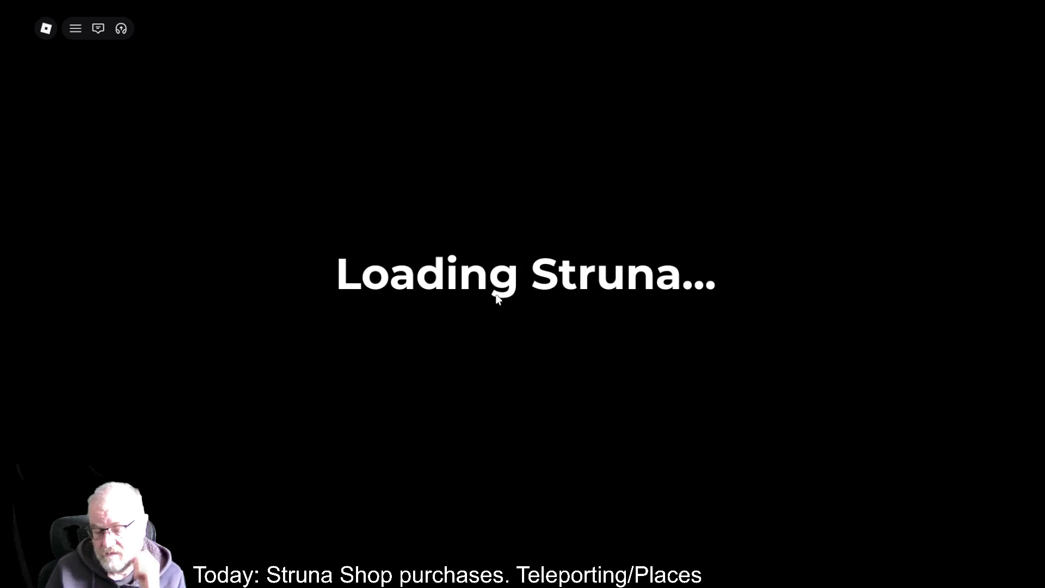
key(F9)
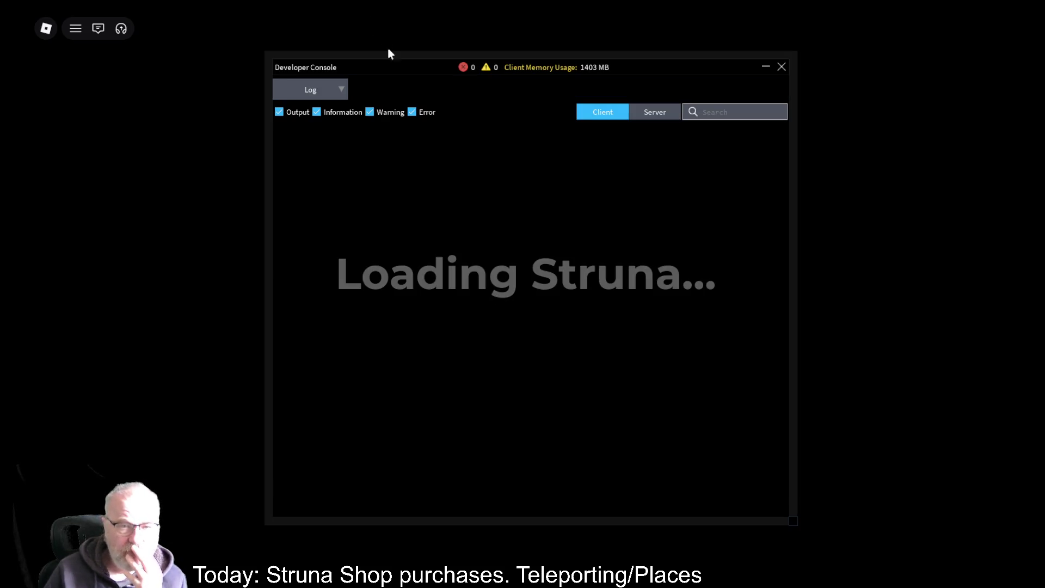
click(647, 114)
scroll(544, 373, down, 10)
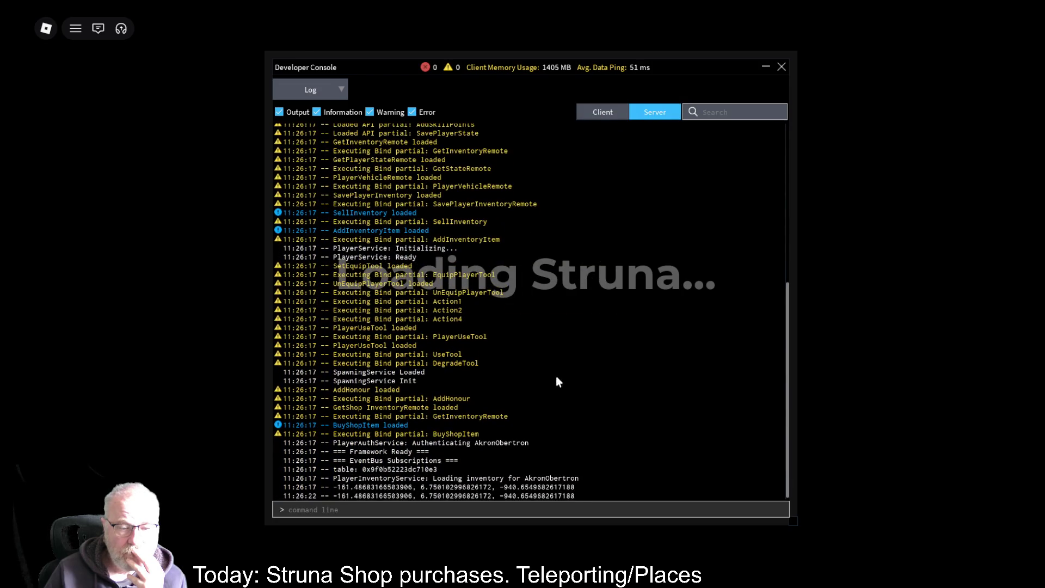
click(605, 118)
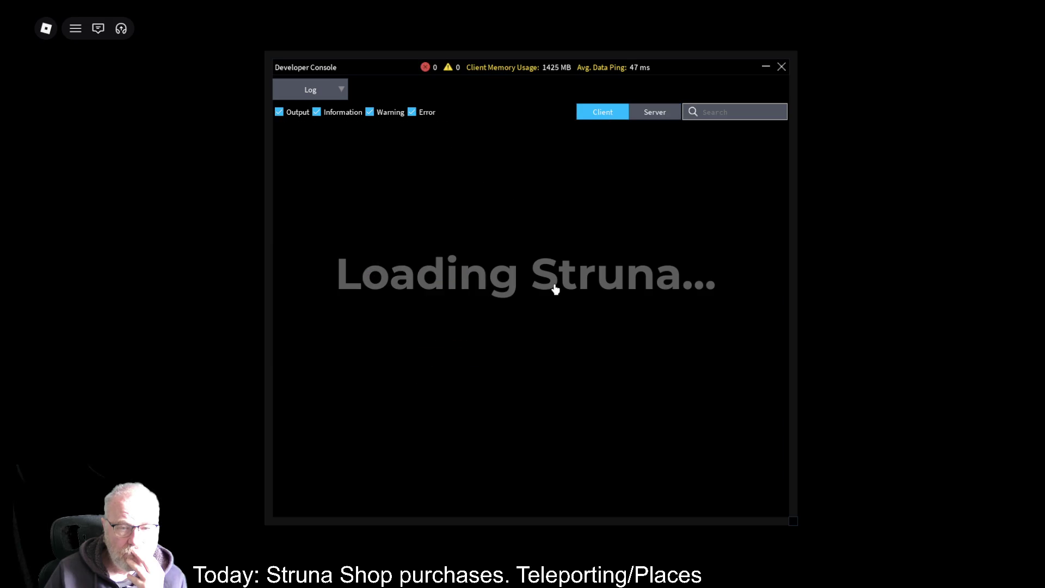
click(661, 119)
scroll(533, 273, down, 10)
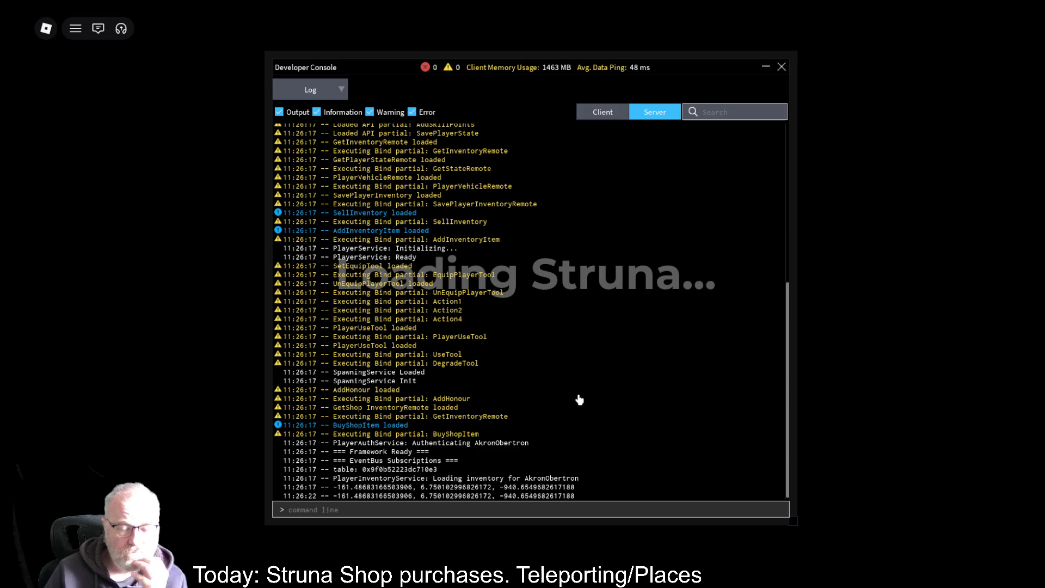
scroll(580, 400, up, 5)
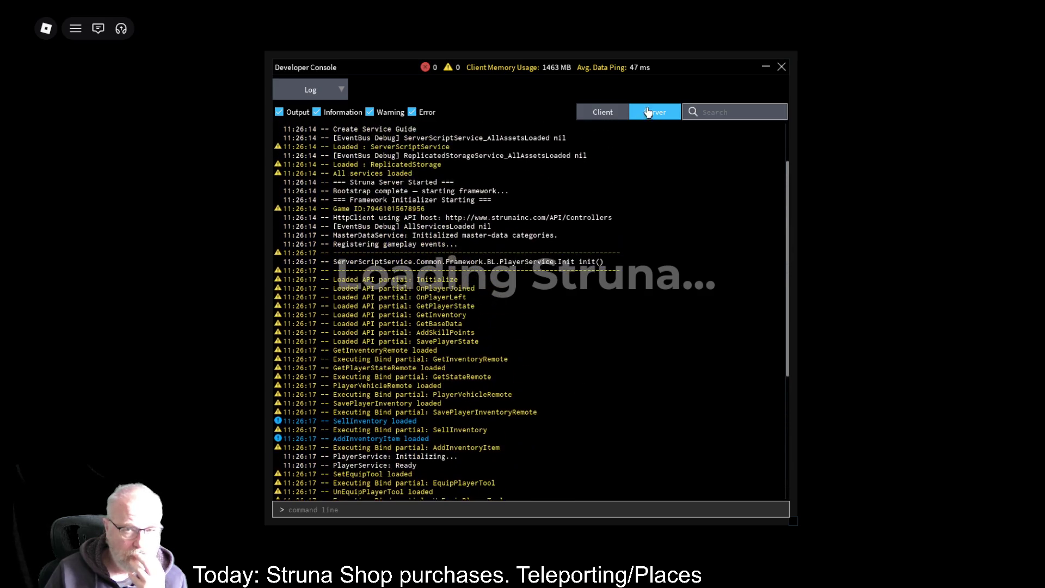
scroll(648, 112, up, 2)
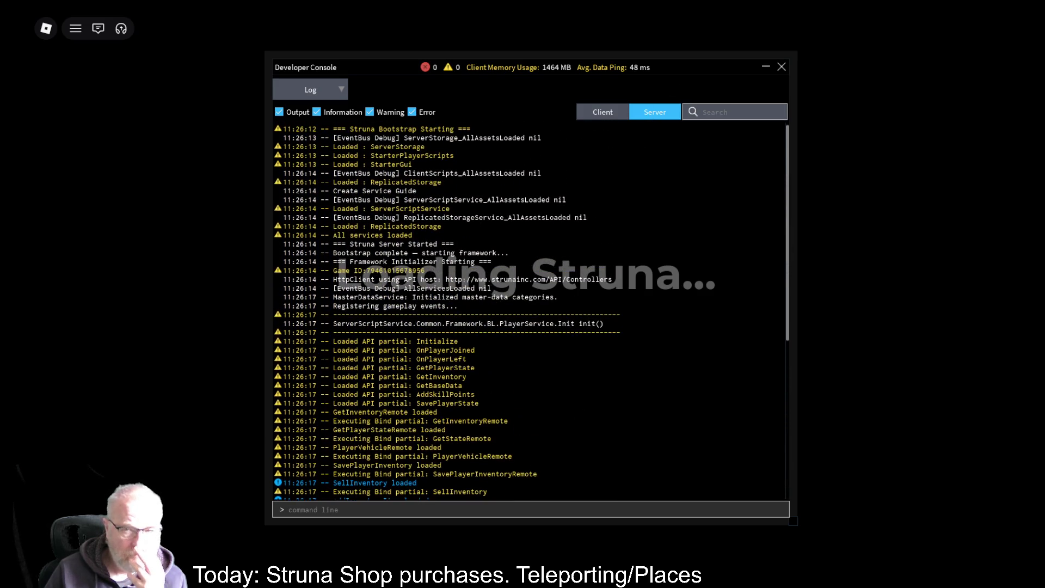
click(782, 67)
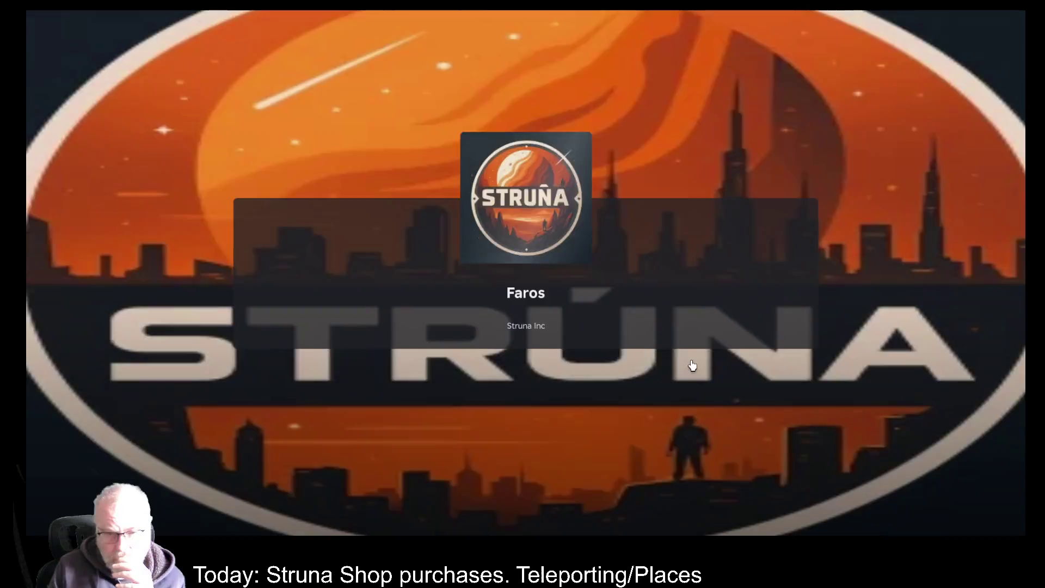
key(F9)
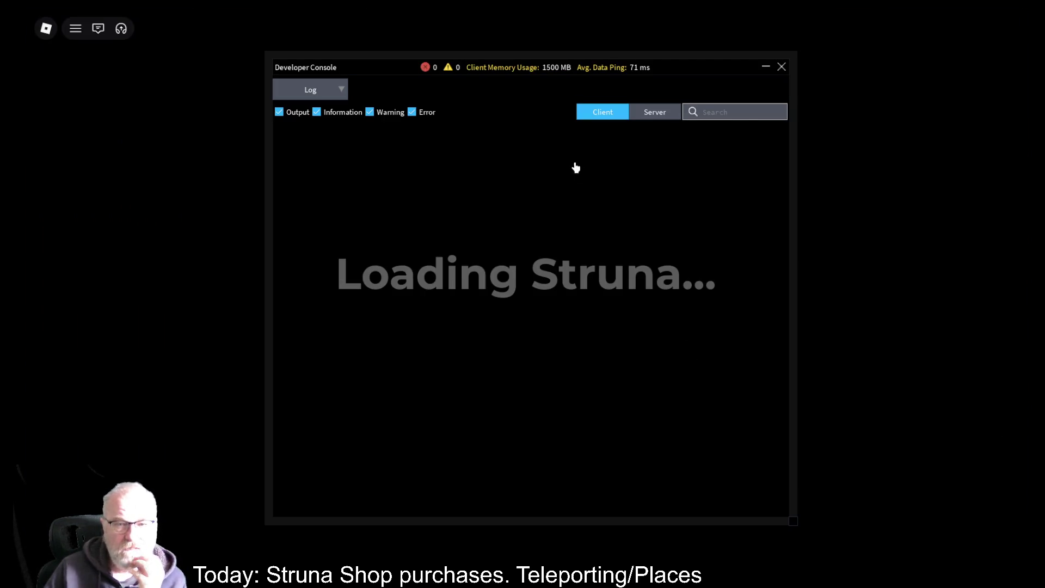
click(654, 113)
scroll(481, 299, down, 10)
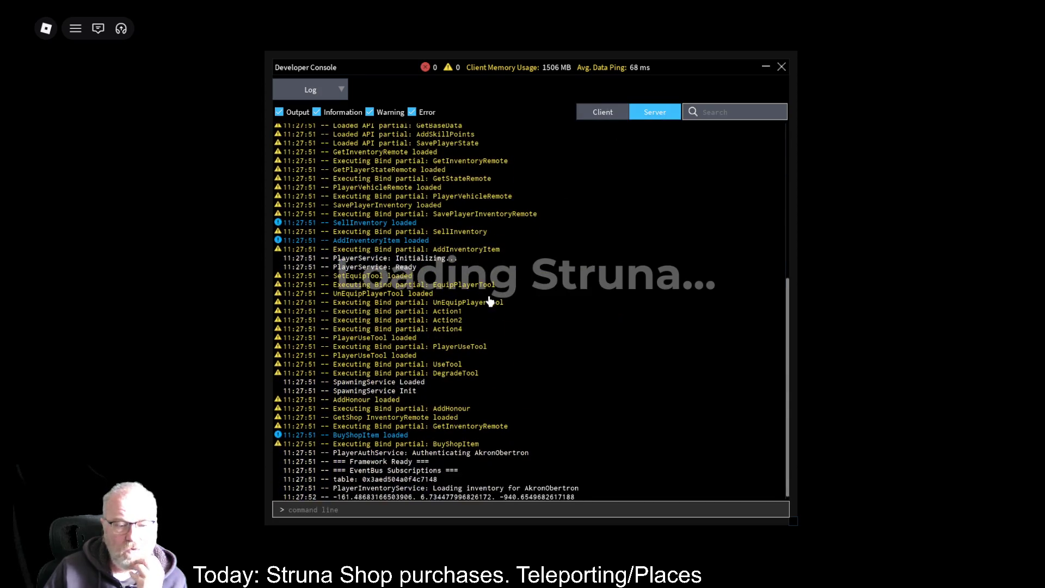
scroll(484, 337, up, 10)
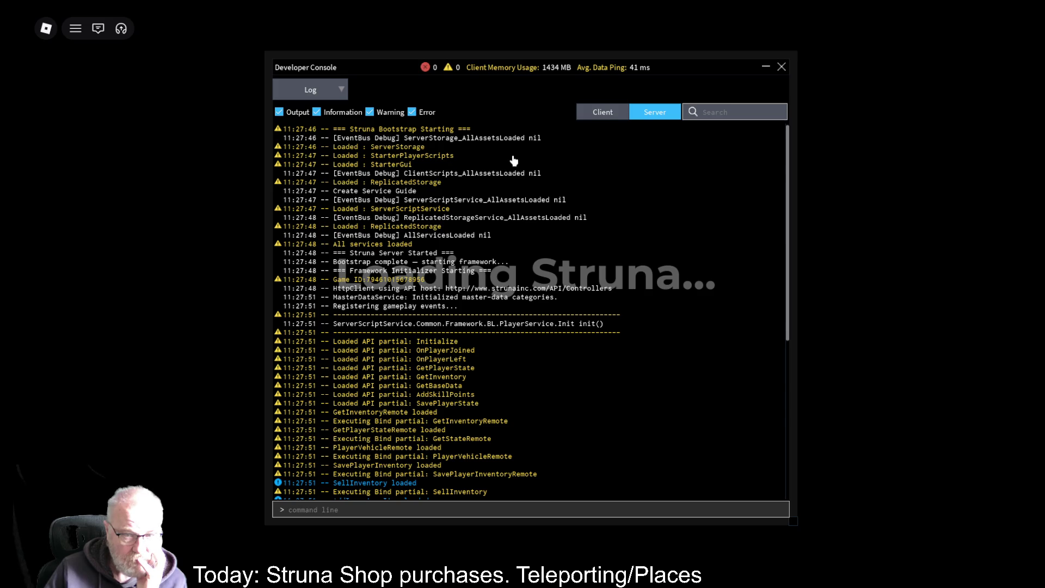
scroll(513, 161, down, 10)
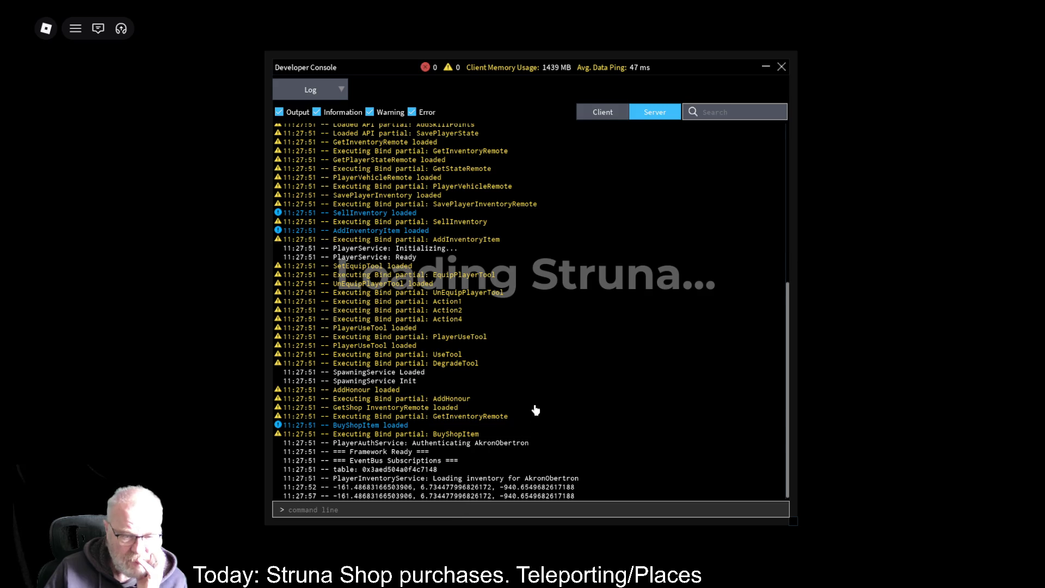
click(603, 113)
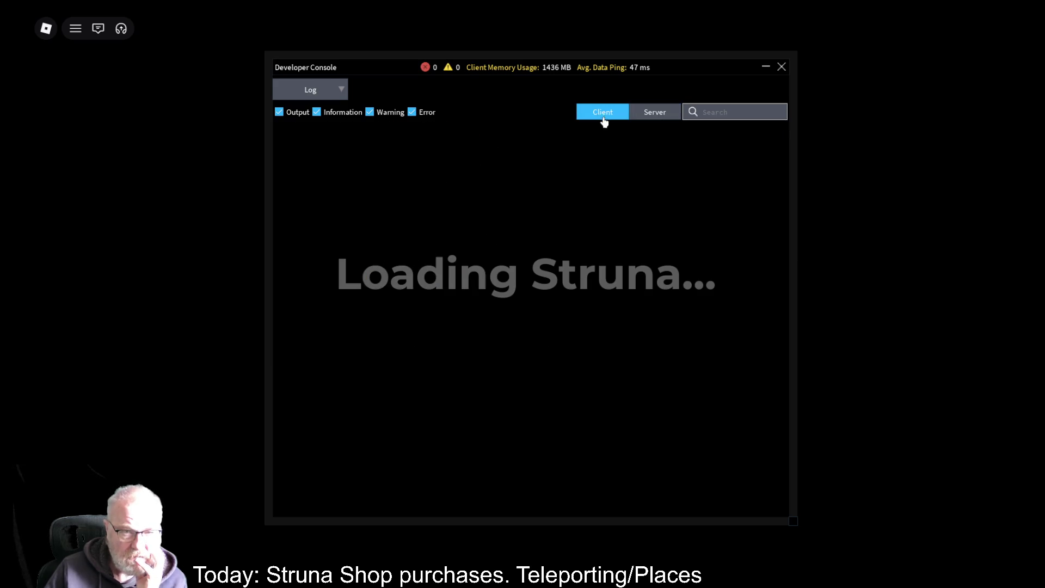
click(780, 69)
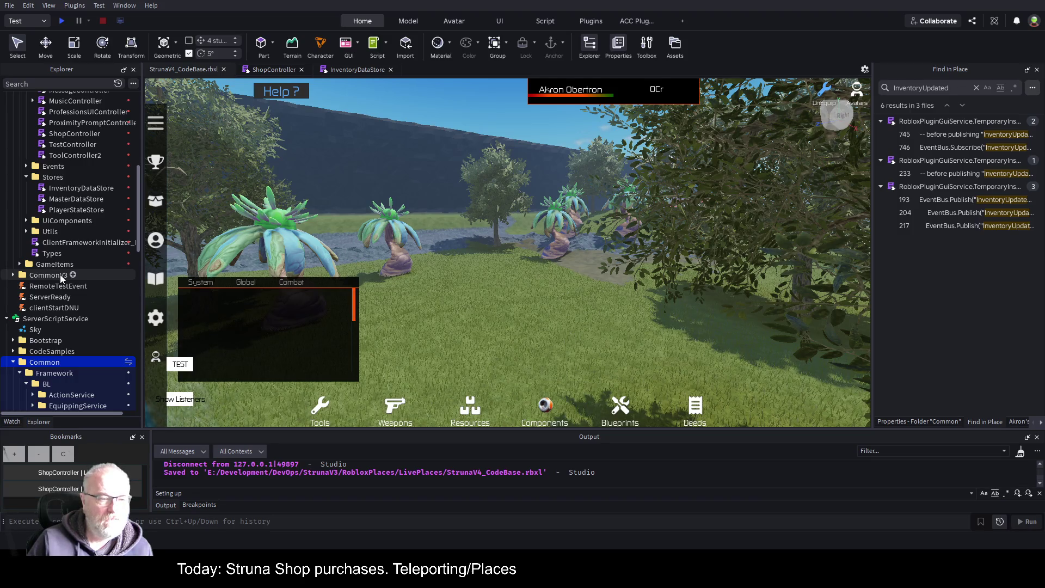
Widen the Explorer, rename ClientFrameworkInitializer_DNU to ClientFrameworkInitializer, and save the place
scroll(62, 278, up, 5)
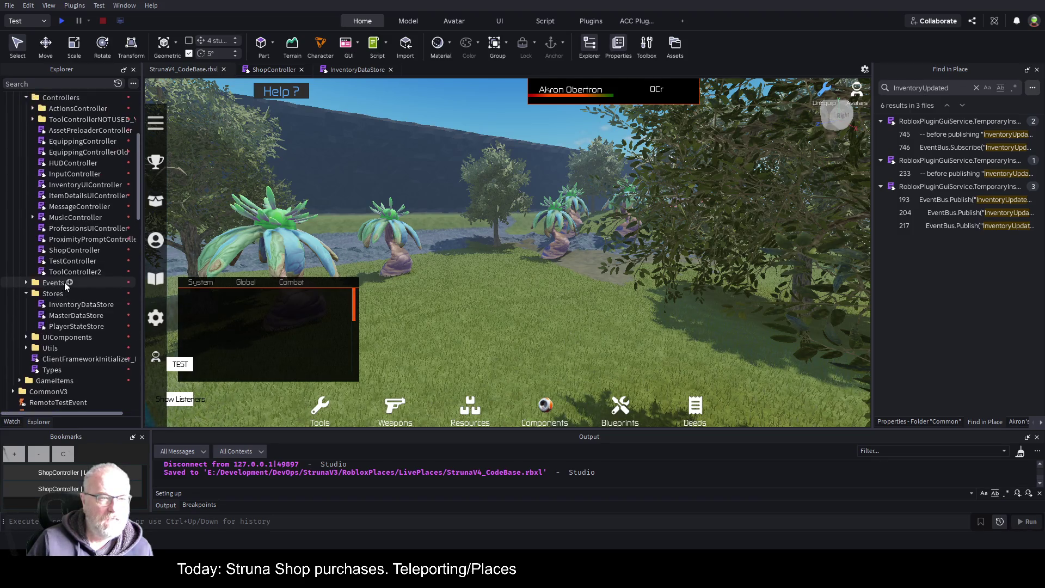
scroll(58, 265, down, 3)
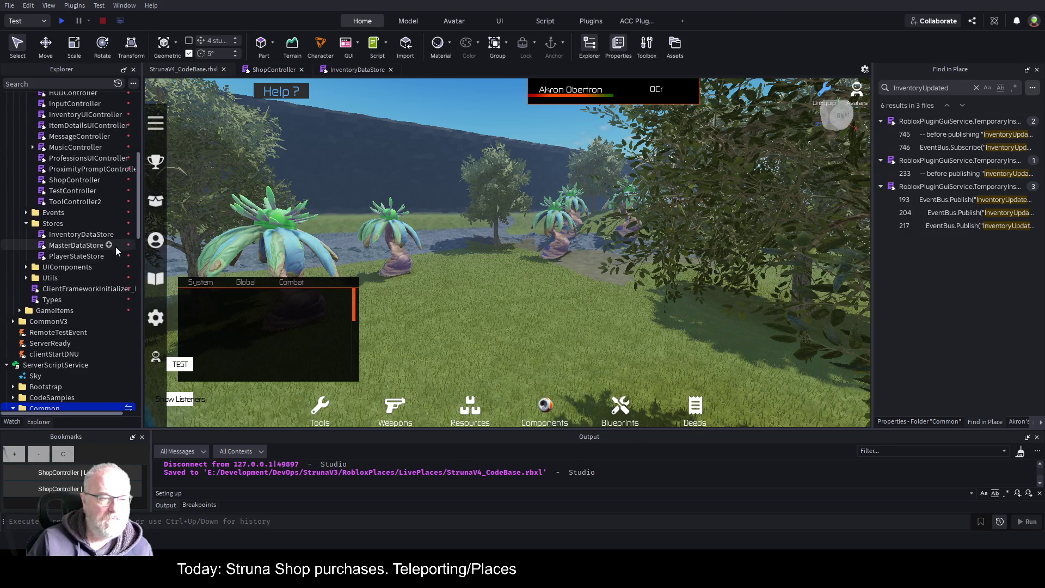
drag(142, 259, 457, 259)
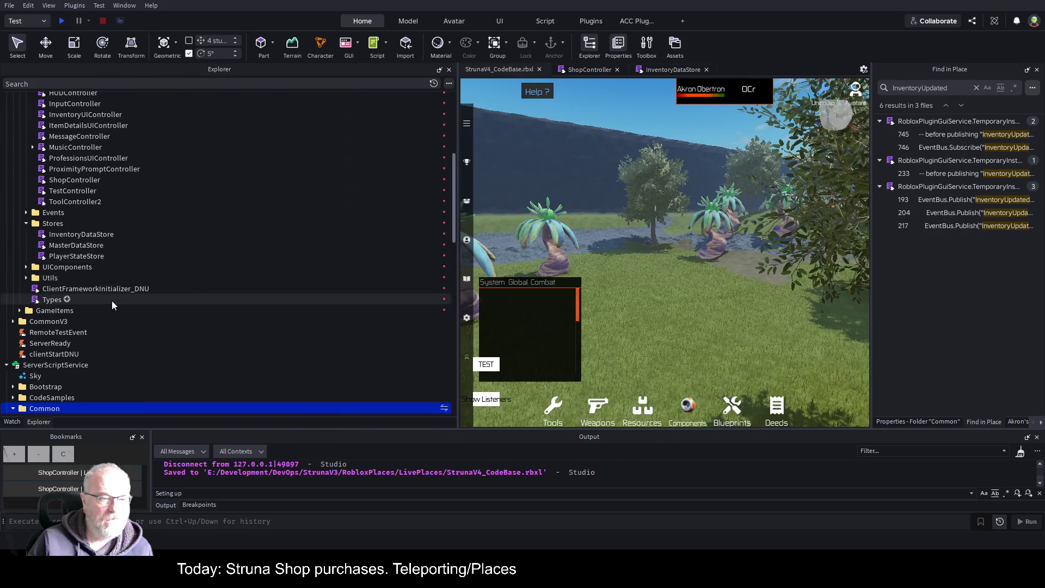
click(122, 286)
key(F2)
key(End)
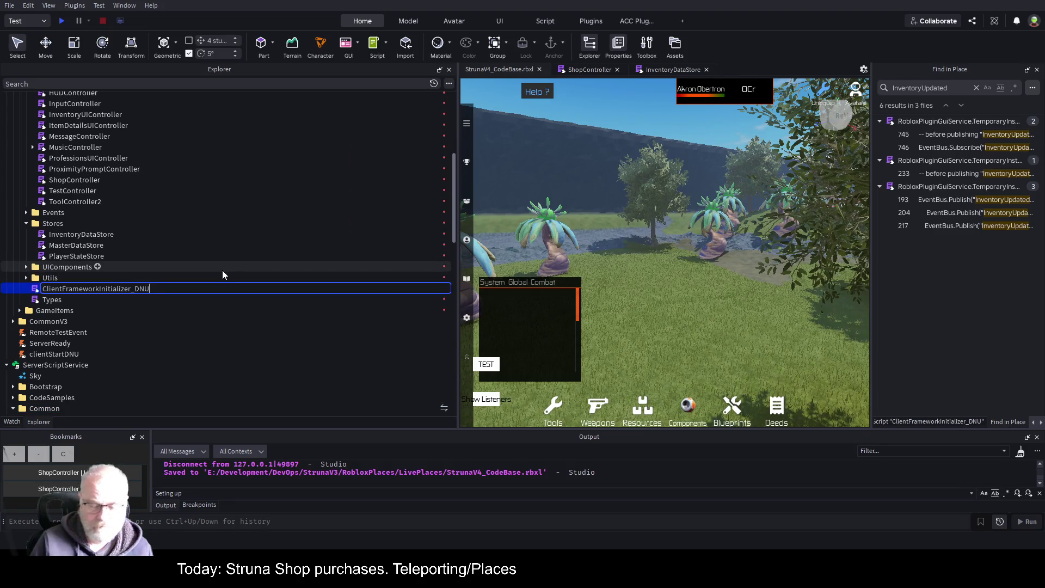
key(BackSpace)
key(BackSpace)
key(BackSpace)
key(Return)
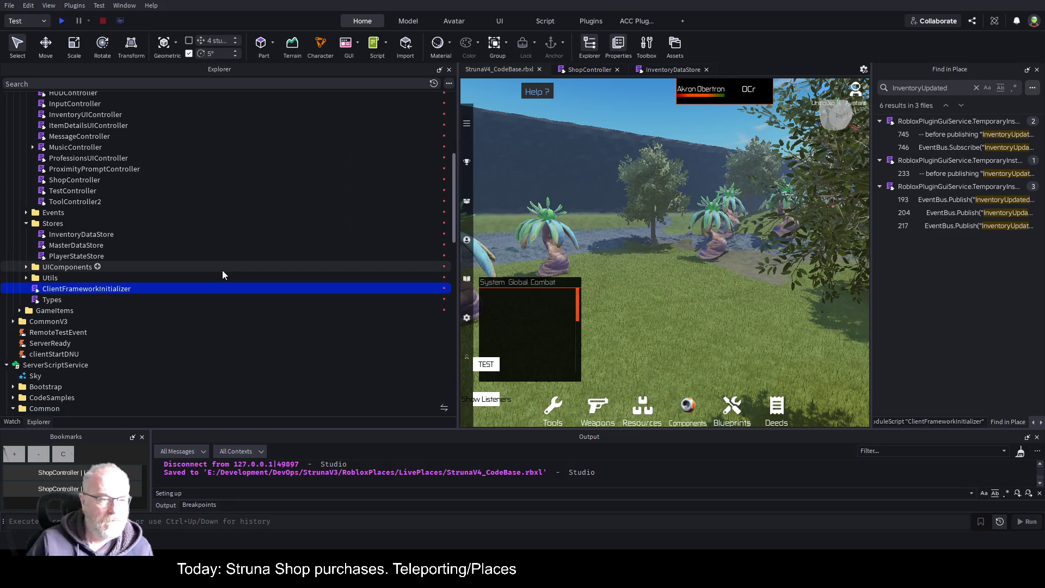
key(ctrl+s)
Select the Common folder in the Explorer
scroll(152, 257, up, 4)
scroll(152, 258, up, 5)
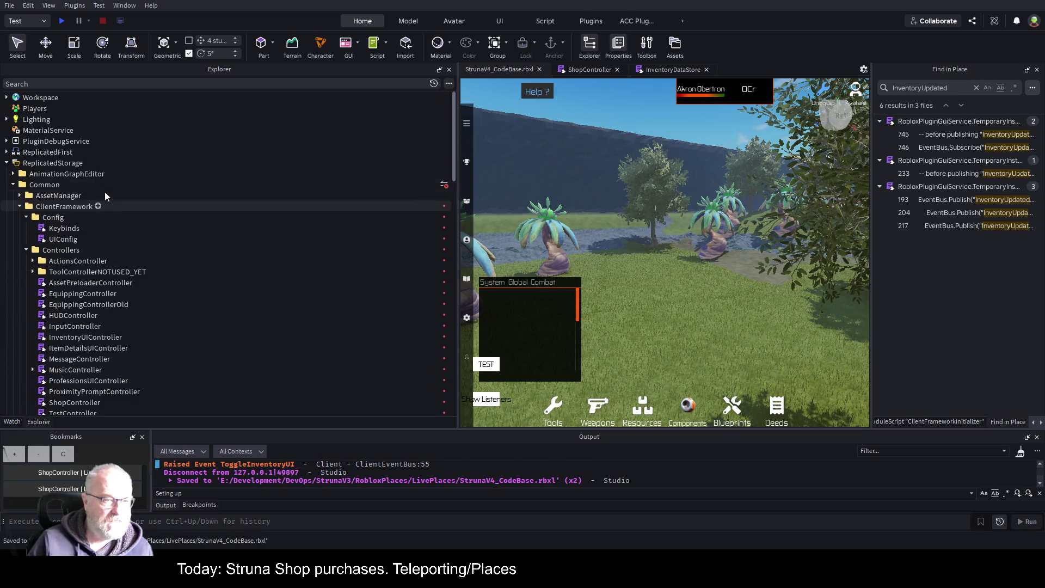
click(37, 185)
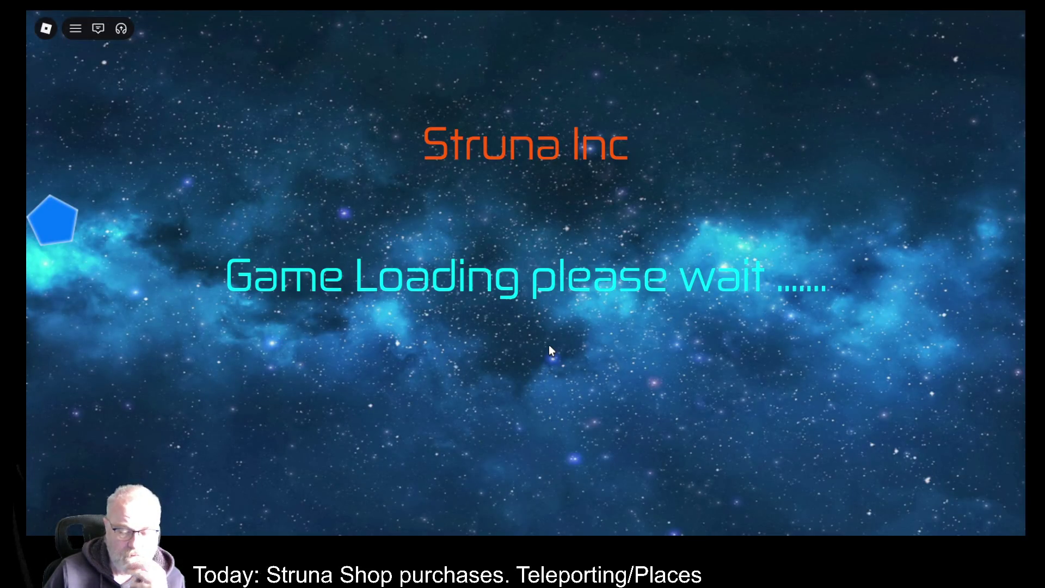
During loading, check the developer console's Server log, then switch to the Client log
key(F9)
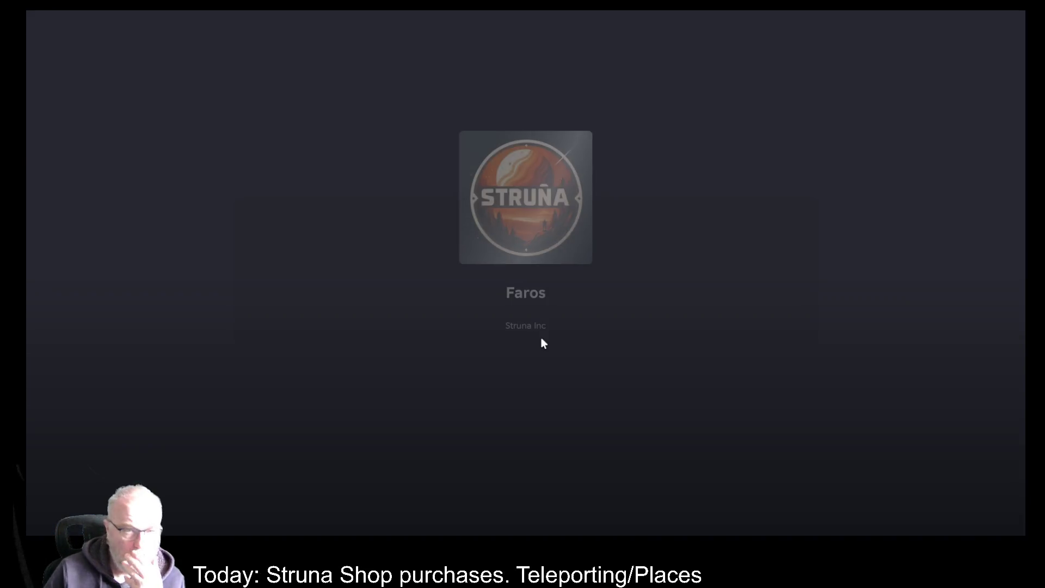
key(F9)
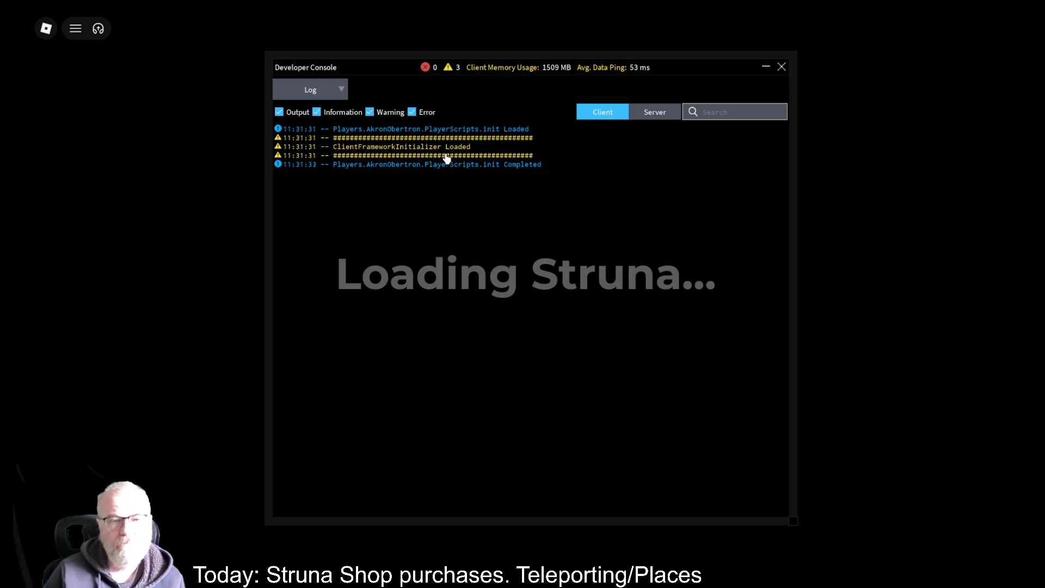
click(662, 116)
scroll(524, 231, down, 10)
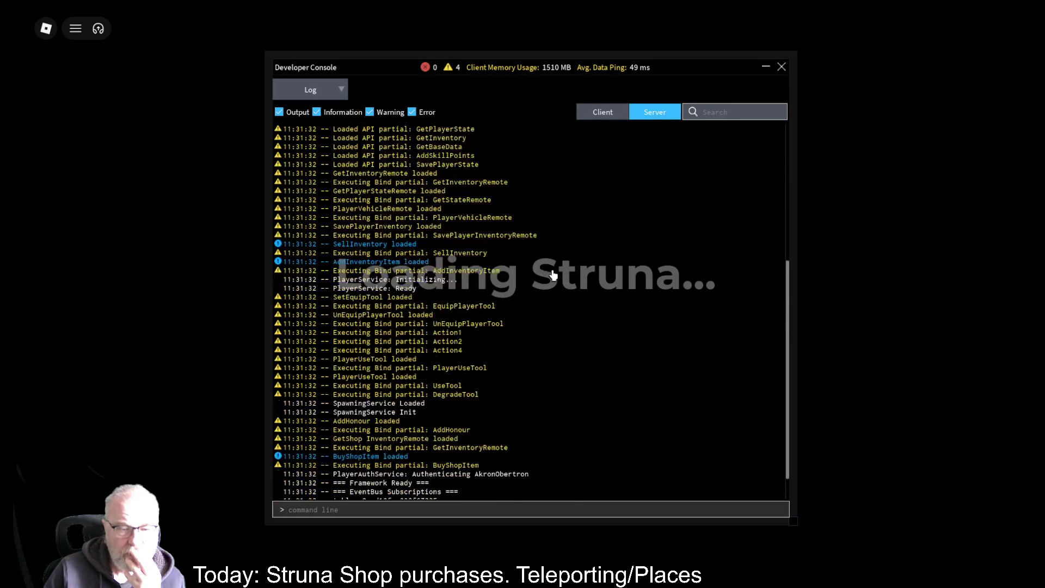
click(594, 117)
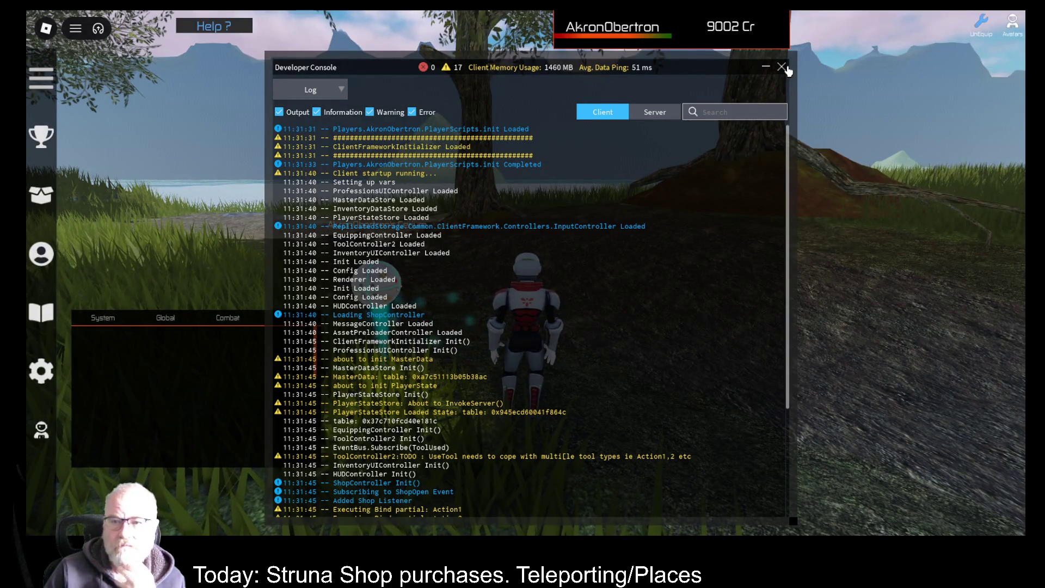
Close the console, run toward the dome, and compare both OOF001 tools' stats in Tools
click(782, 67)
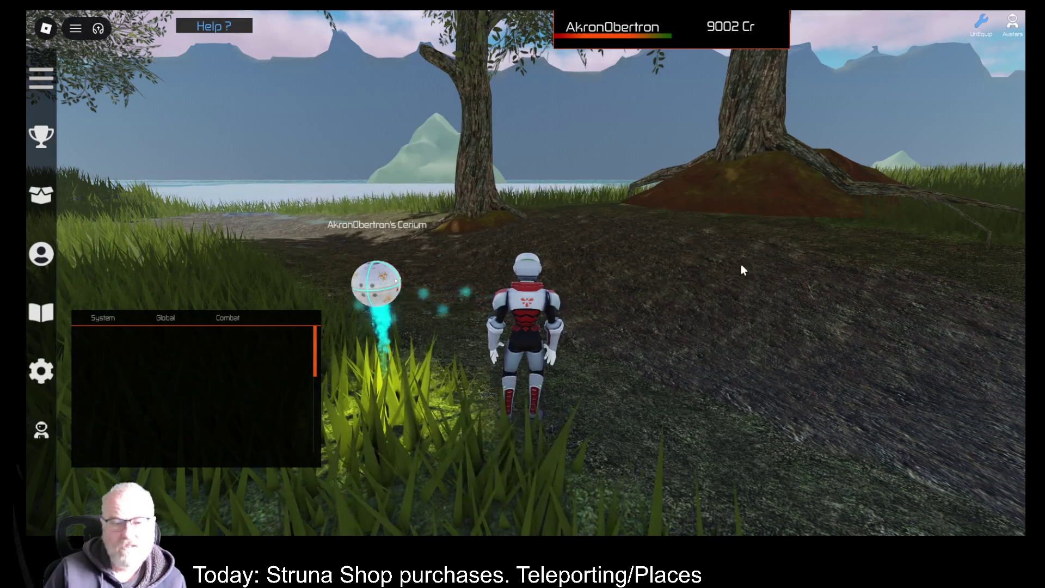
key(a)
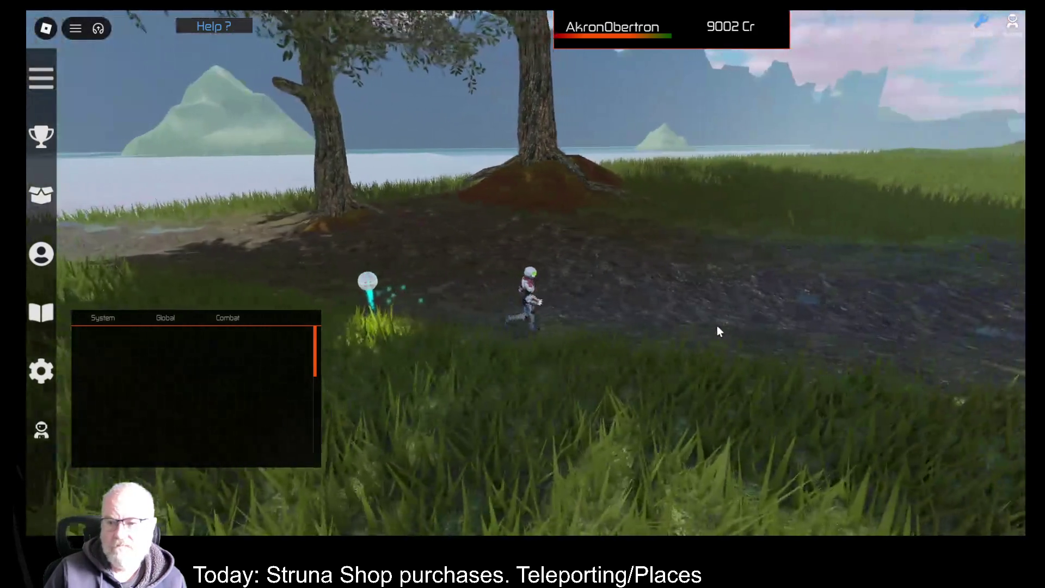
key(a)
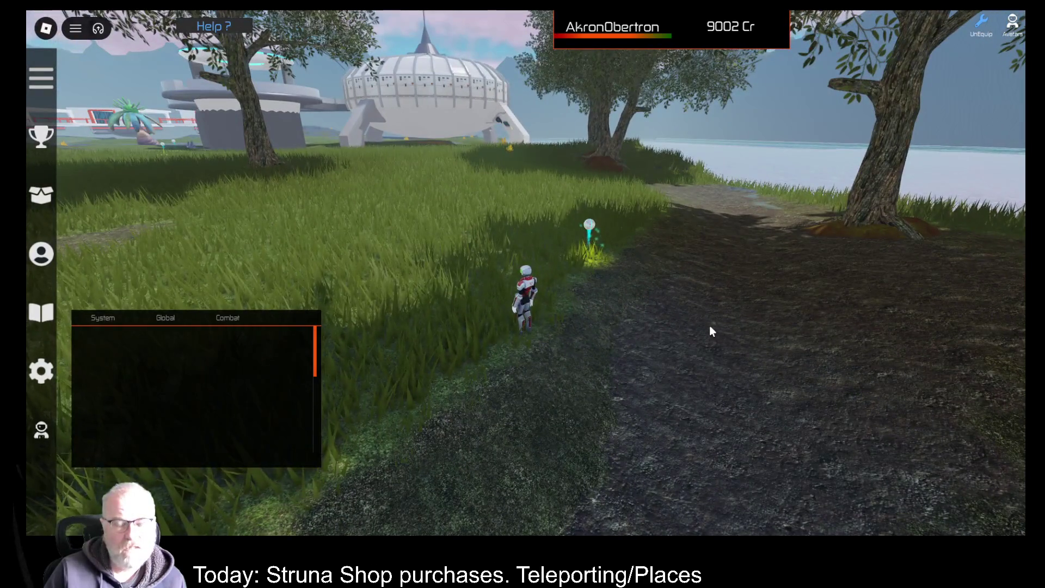
key(i)
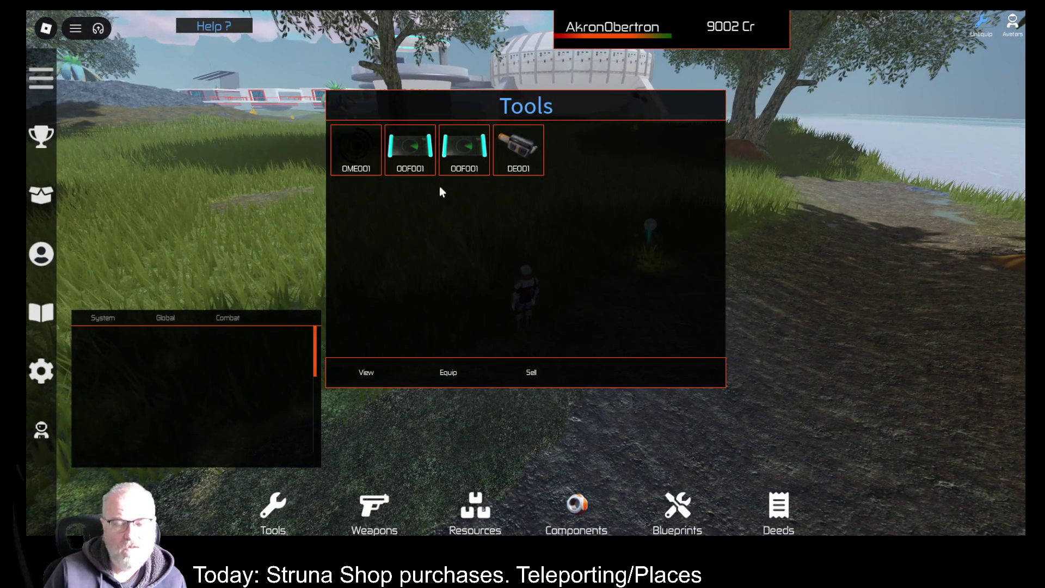
click(422, 170)
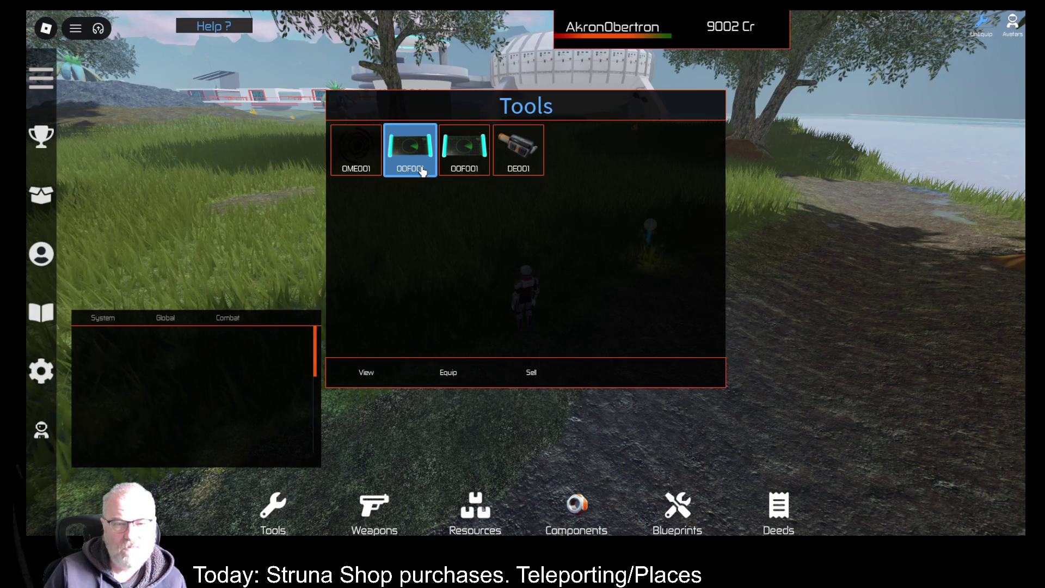
click(366, 372)
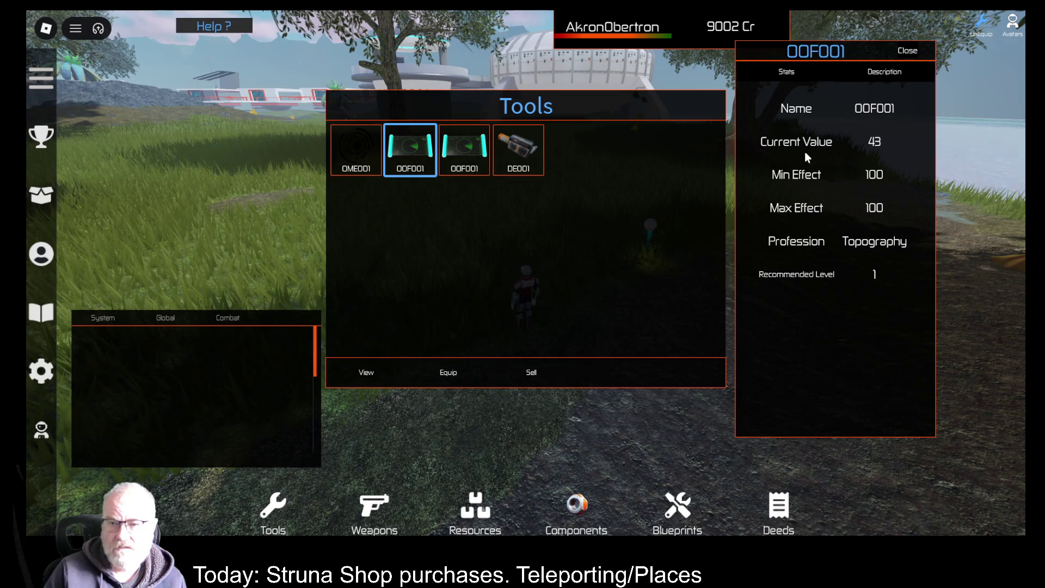
click(900, 57)
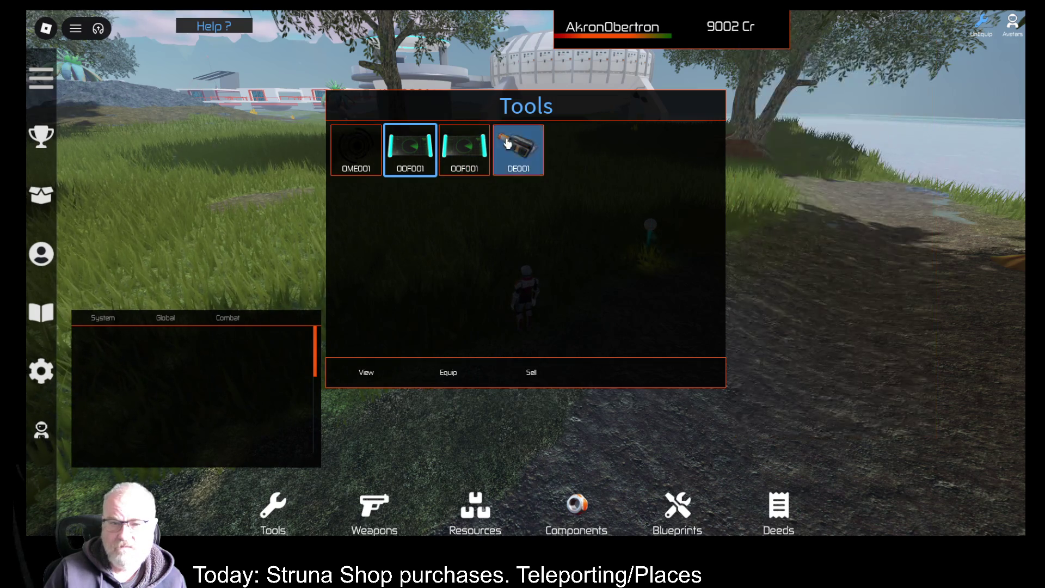
click(464, 173)
click(385, 377)
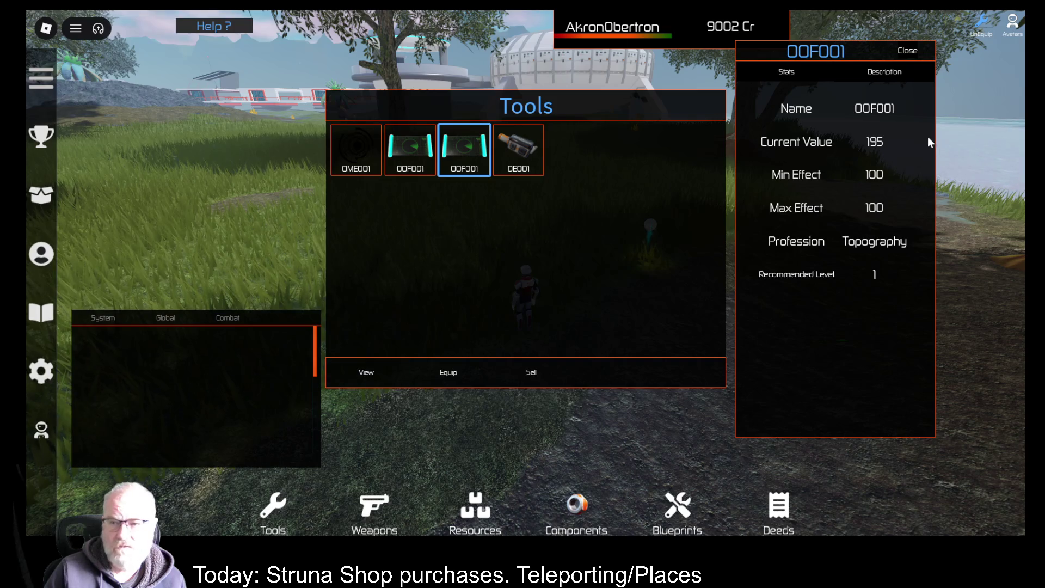
click(908, 51)
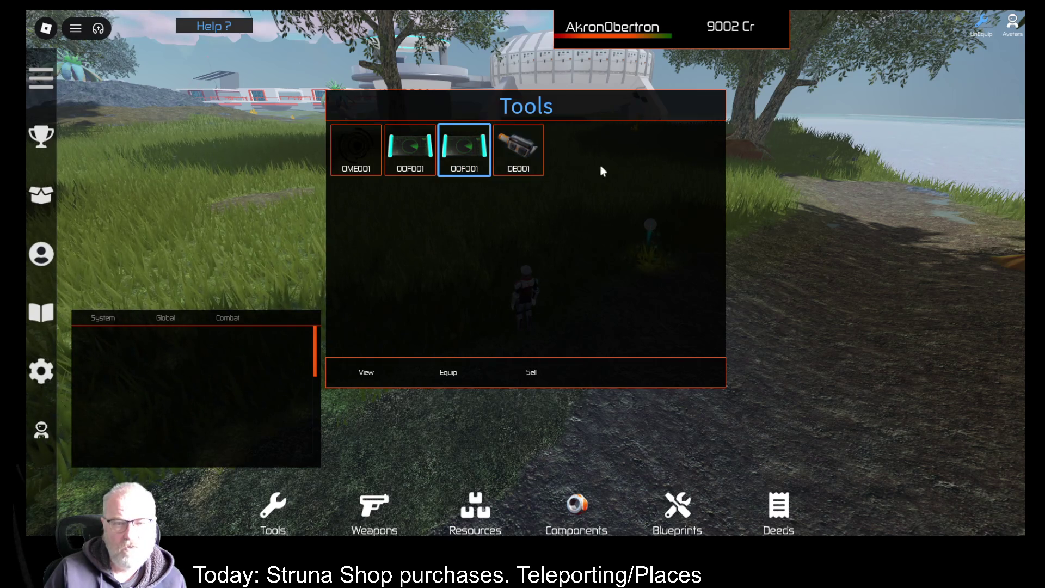
Equip OME001, mine the glowing plant claim, and move the chat log up
click(590, 248)
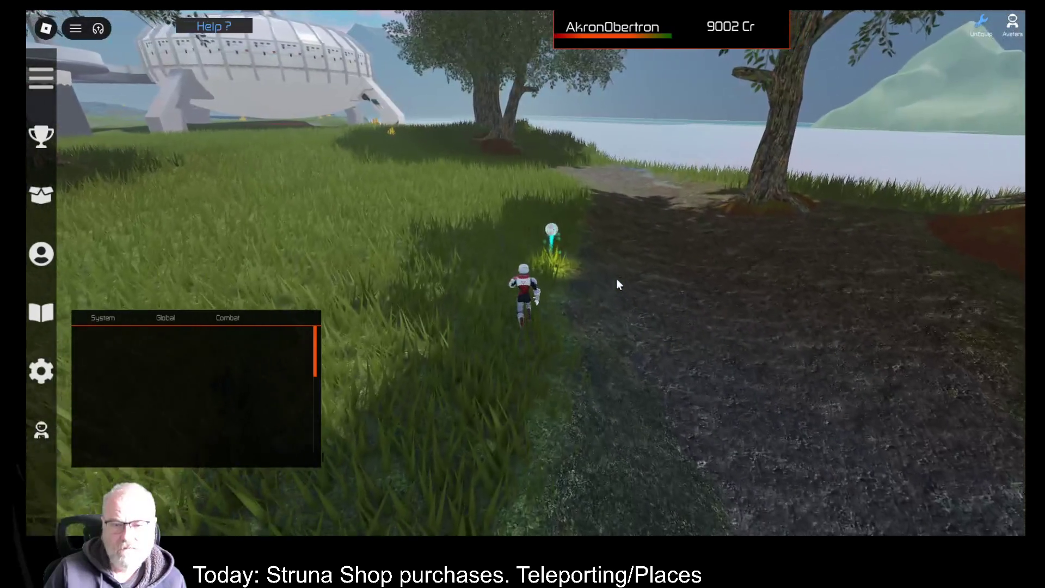
key(i)
click(355, 148)
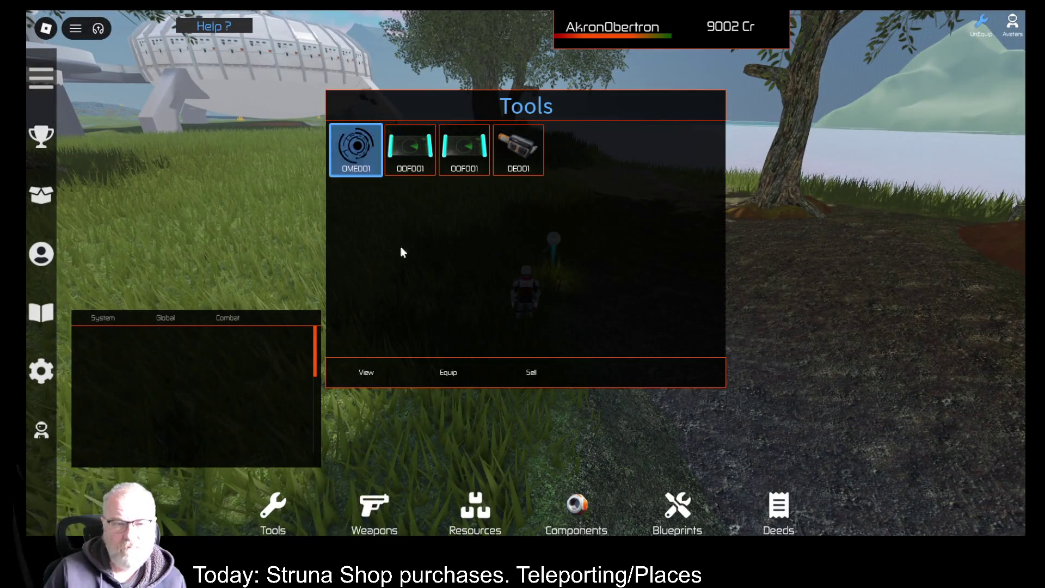
click(448, 372)
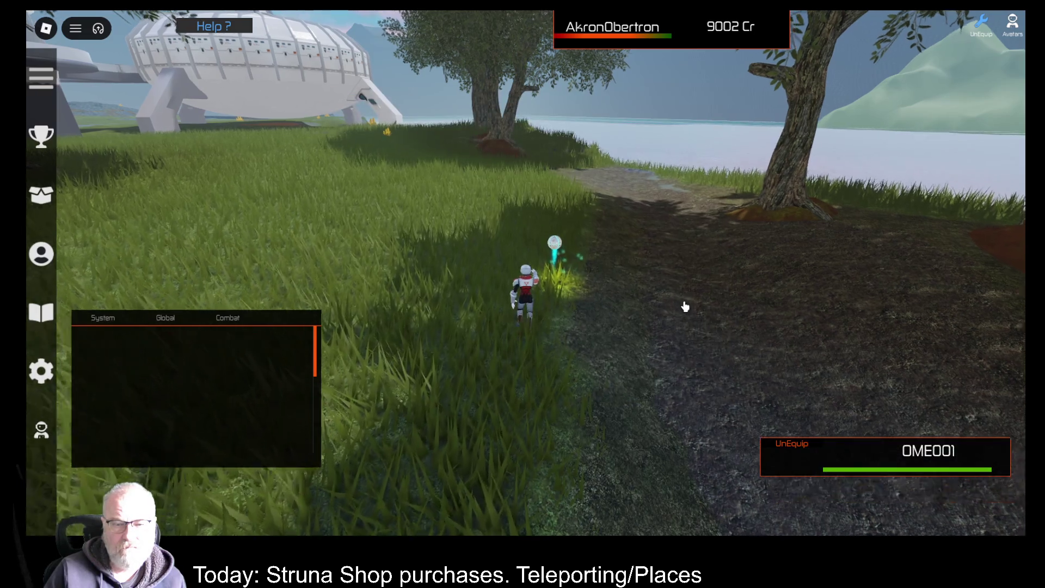
click(684, 306)
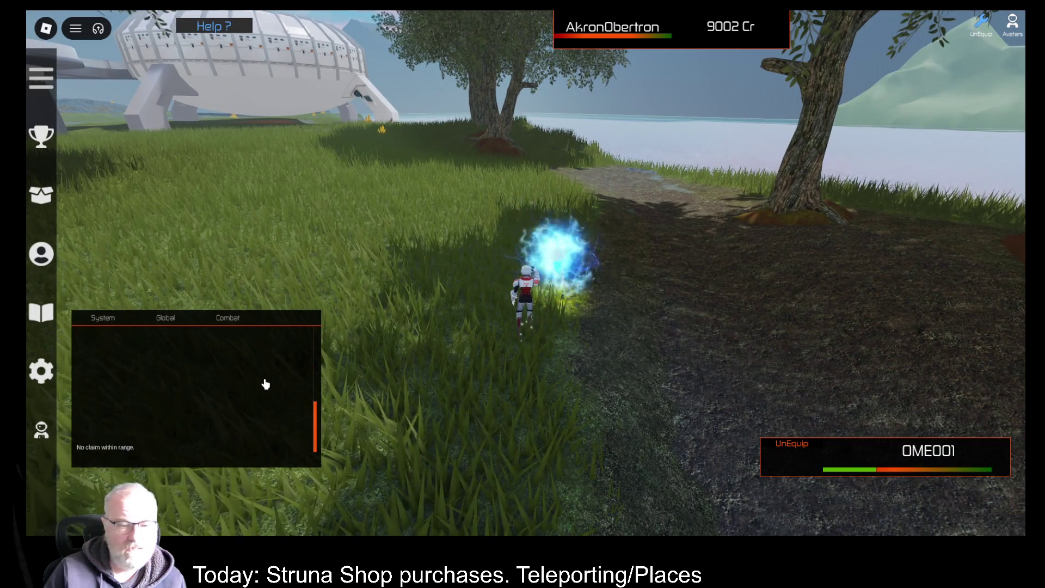
drag(264, 380, 306, 177)
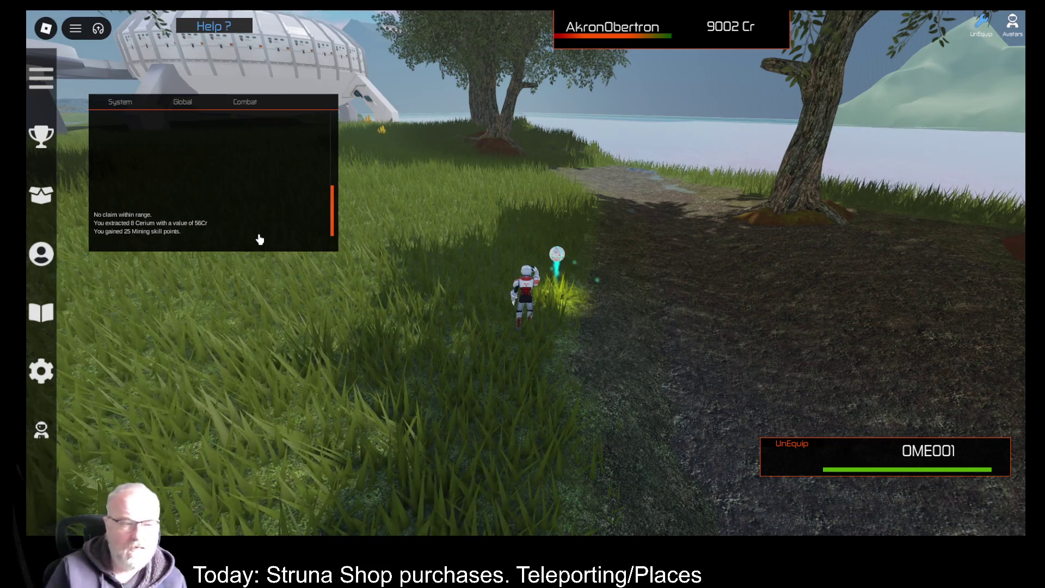
Mine the plant claim again and review the Server log in the developer console
click(257, 236)
key(F9)
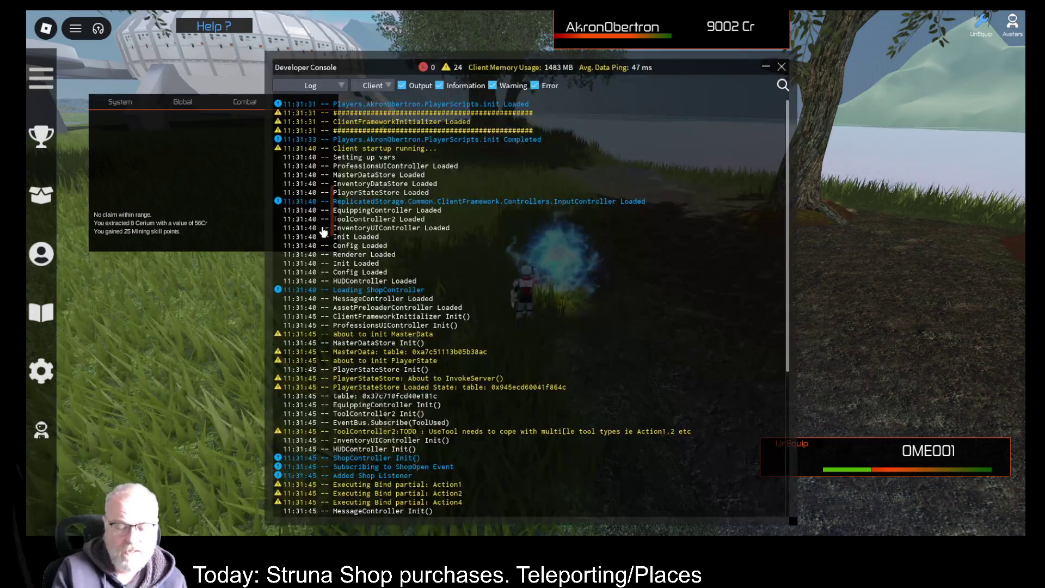
scroll(400, 206, down, 5)
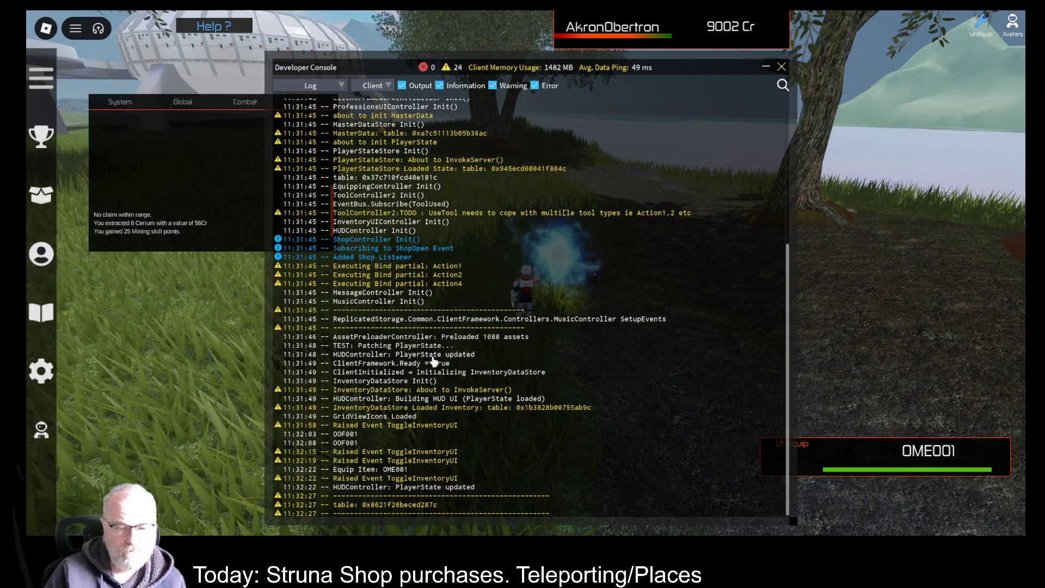
click(371, 87)
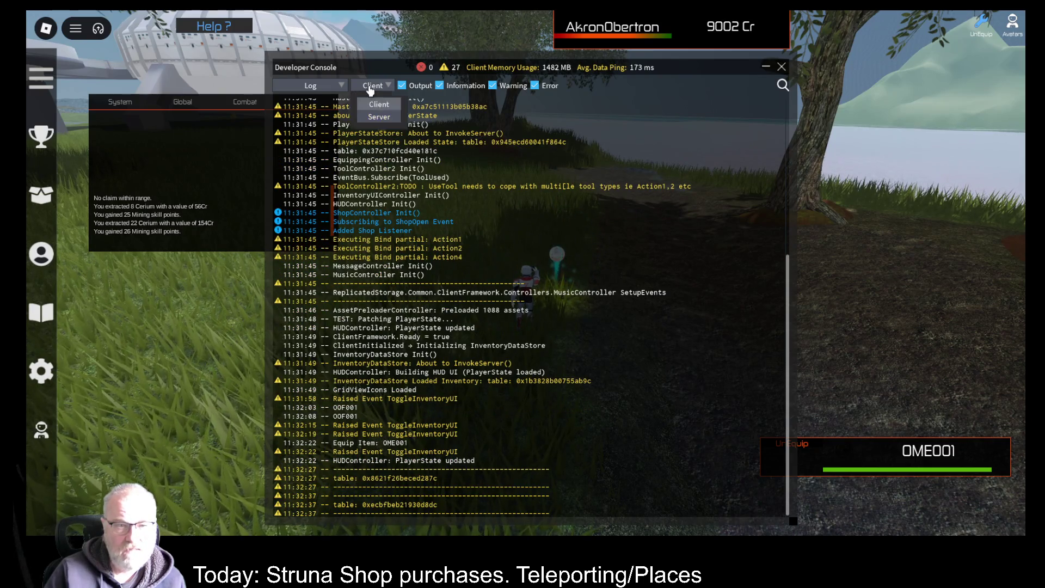
click(375, 117)
scroll(479, 327, down, 15)
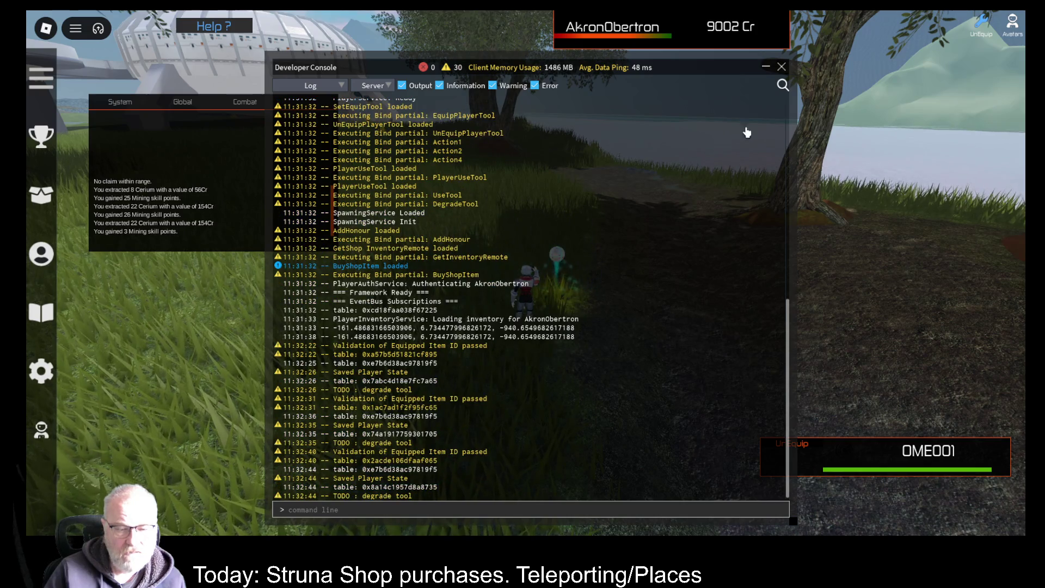
click(782, 68)
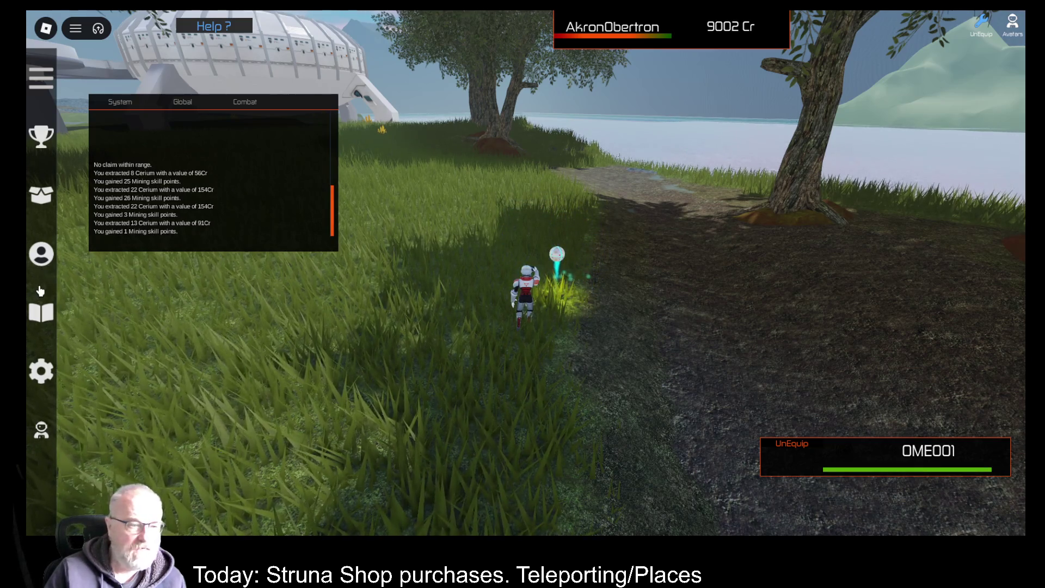
Open the Professions panel, move it down to check Mining level 57, then close it
click(46, 263)
mouse_move(555, 109)
mouse_down()
mouse_move(626, 140)
mouse_move(469, 450)
mouse_move(465, 483)
mouse_up()
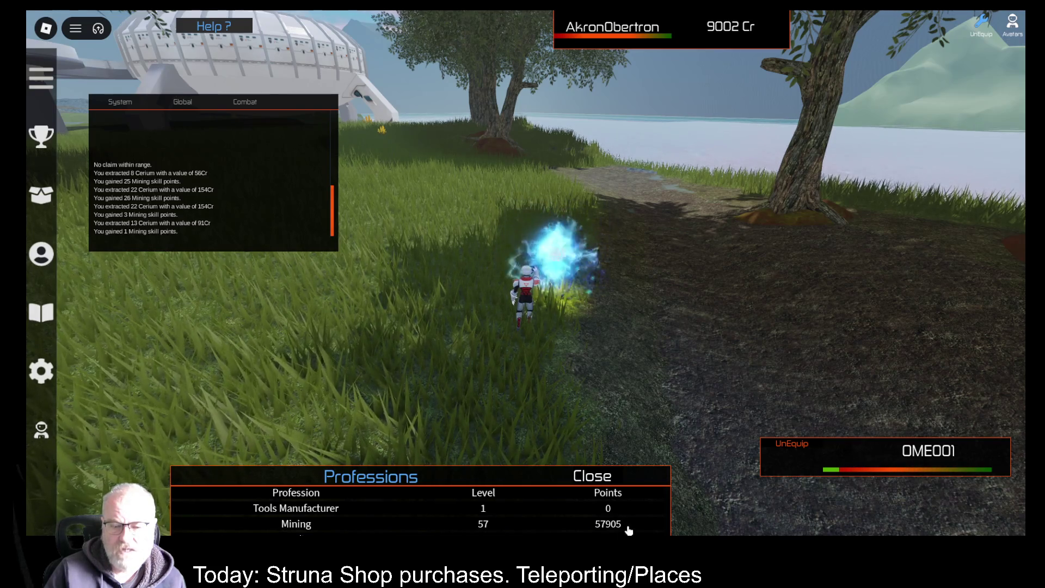
click(47, 266)
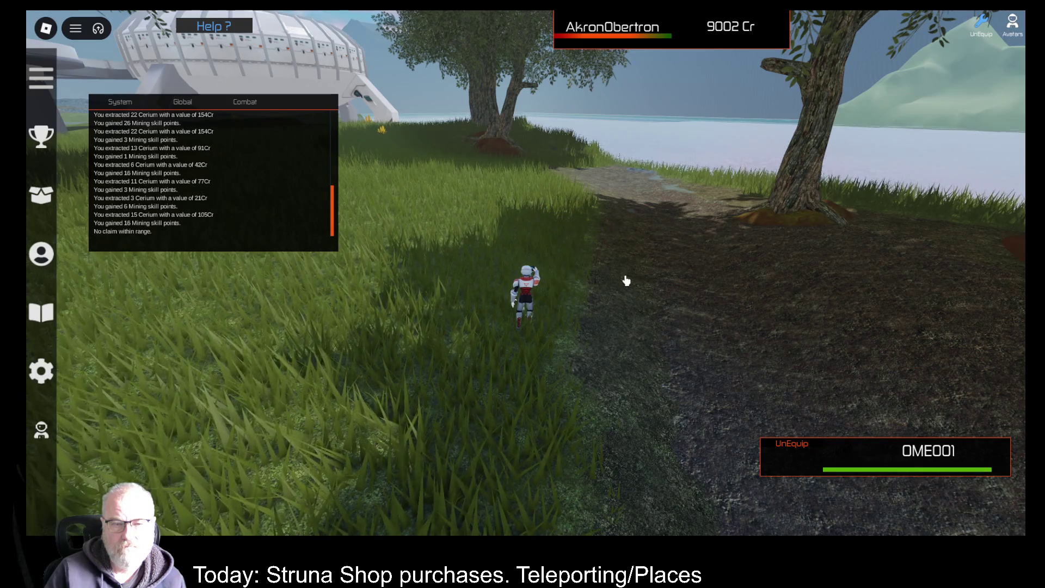
Walk to the dome terminal and buy a second OME001 from the Struna Shop
key(Left)
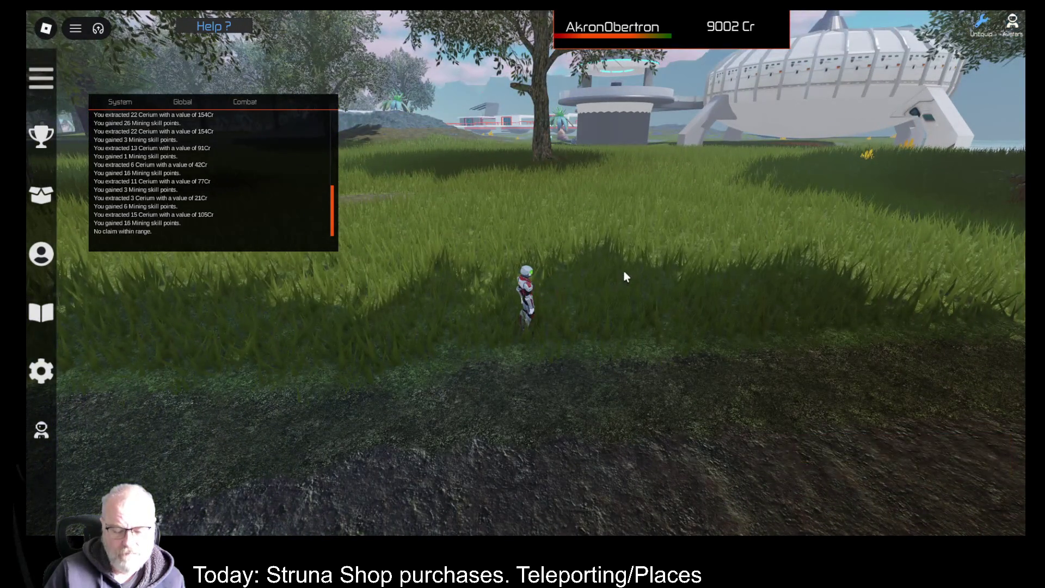
key(w)
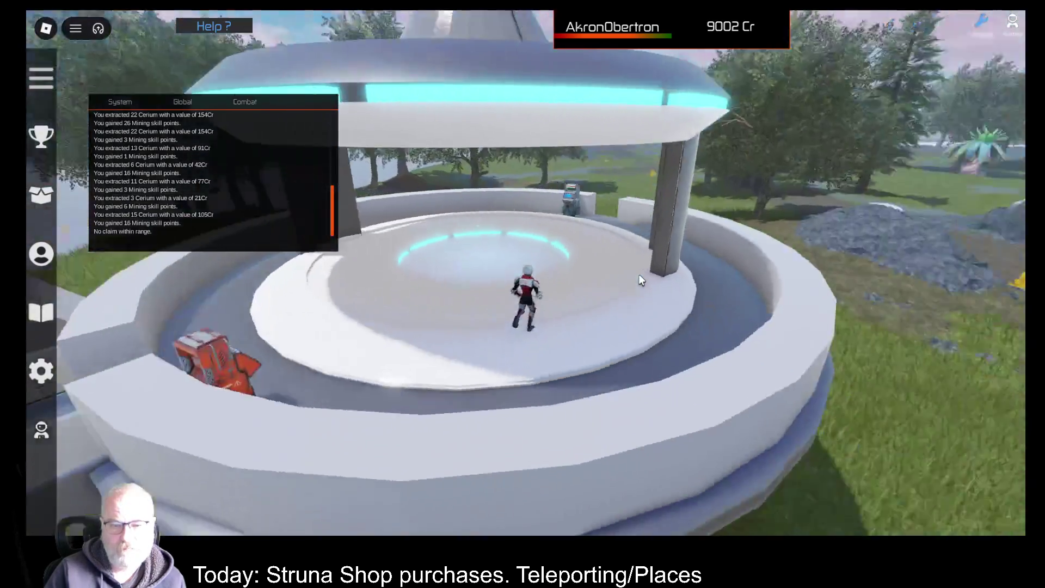
key(w)
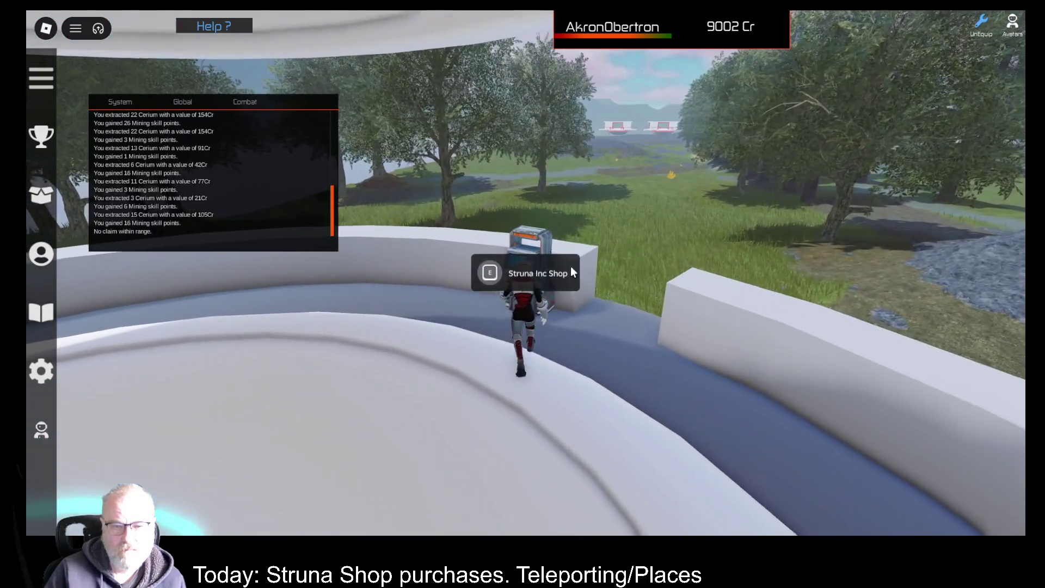
click(571, 268)
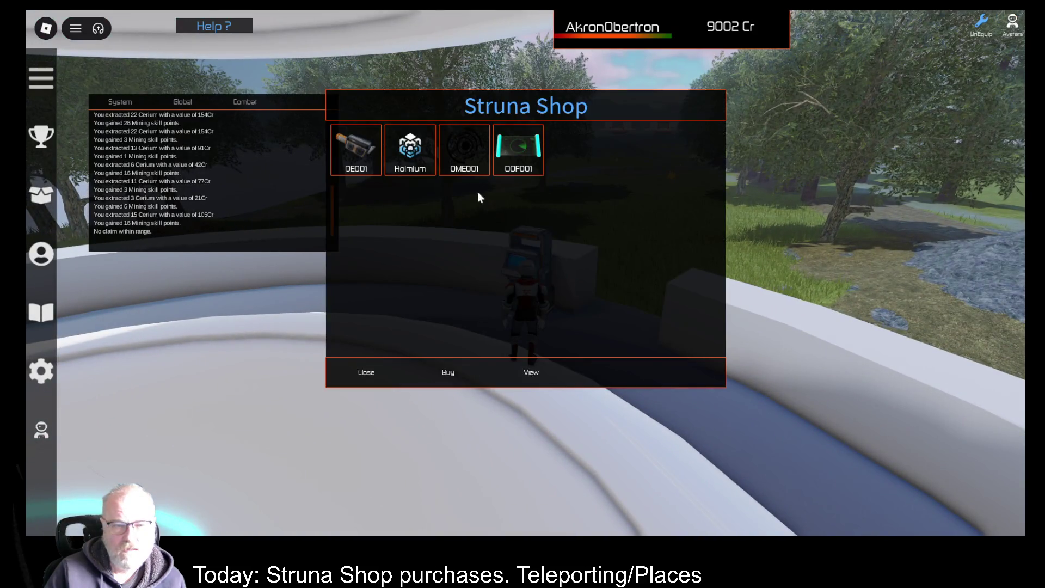
click(464, 148)
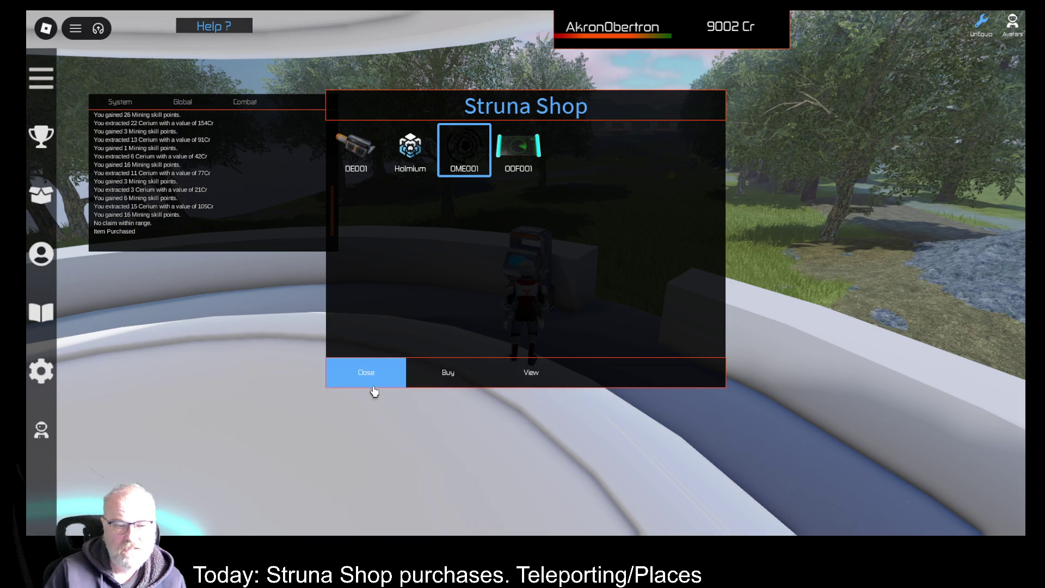
click(371, 381)
Compare both OME001 tools' stats and equip the newly bought one (value 200)
key(i)
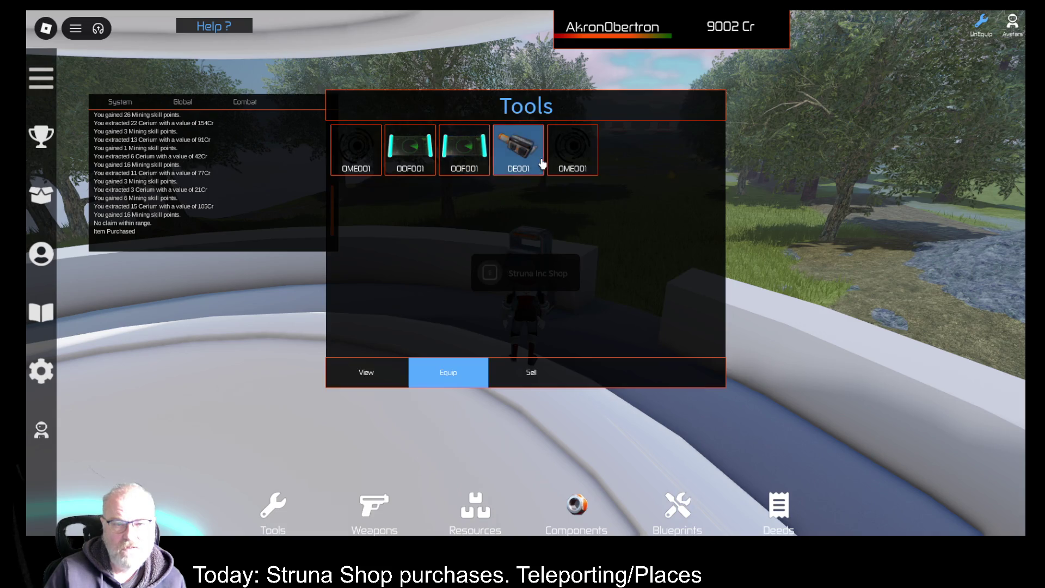
click(364, 160)
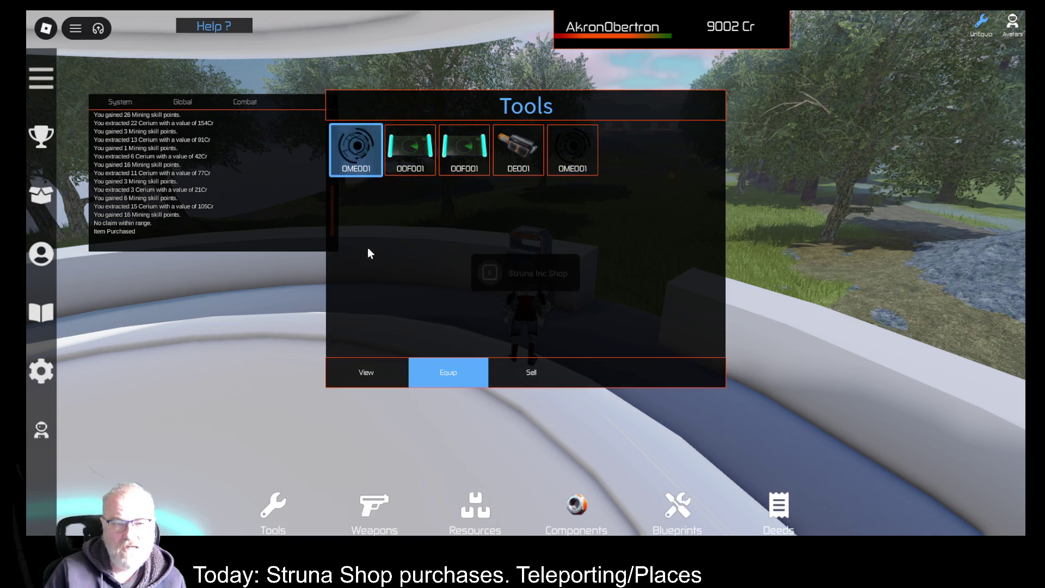
click(386, 373)
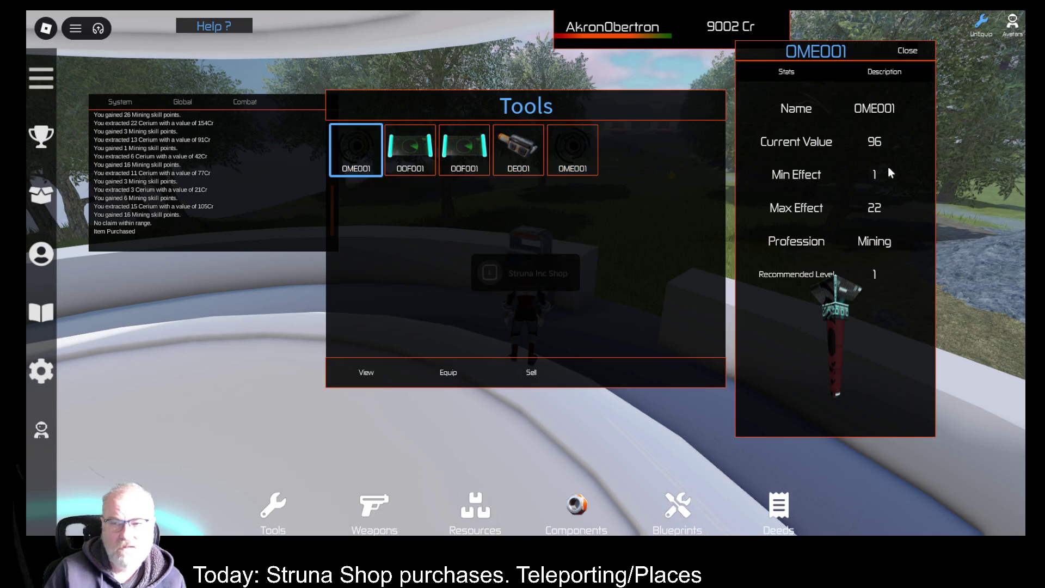
click(916, 55)
click(573, 153)
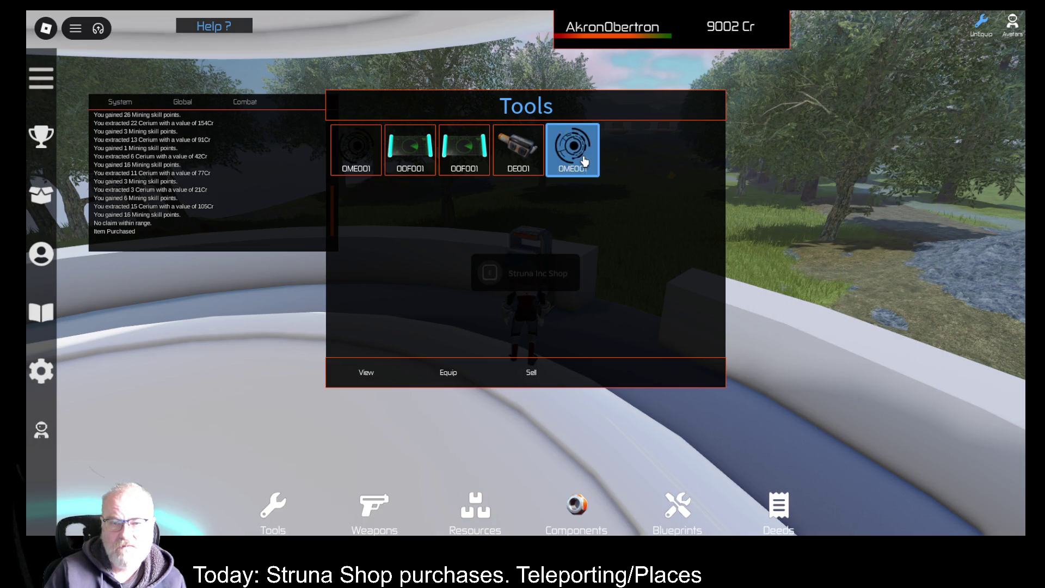
click(358, 374)
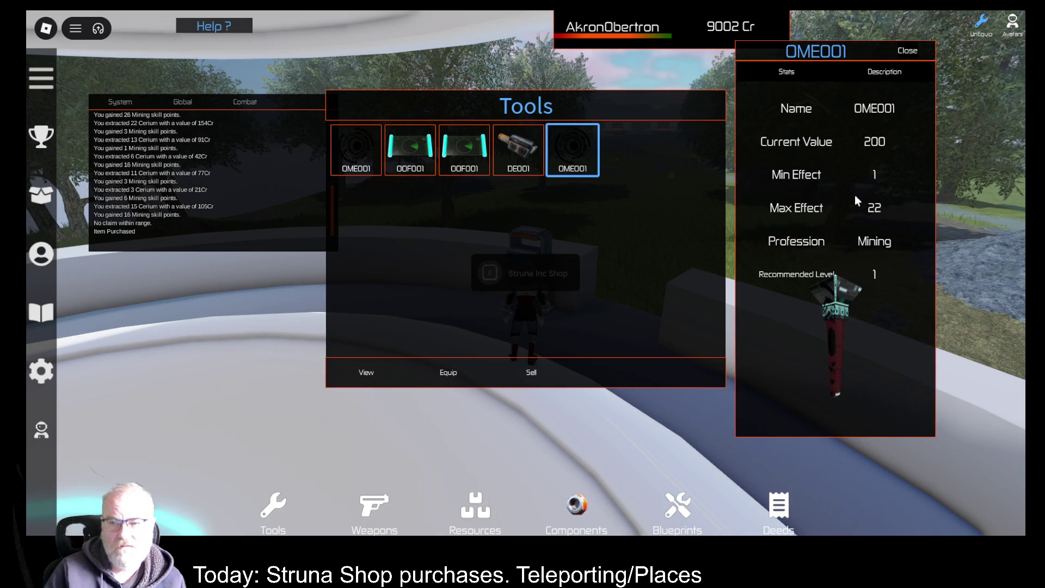
click(913, 54)
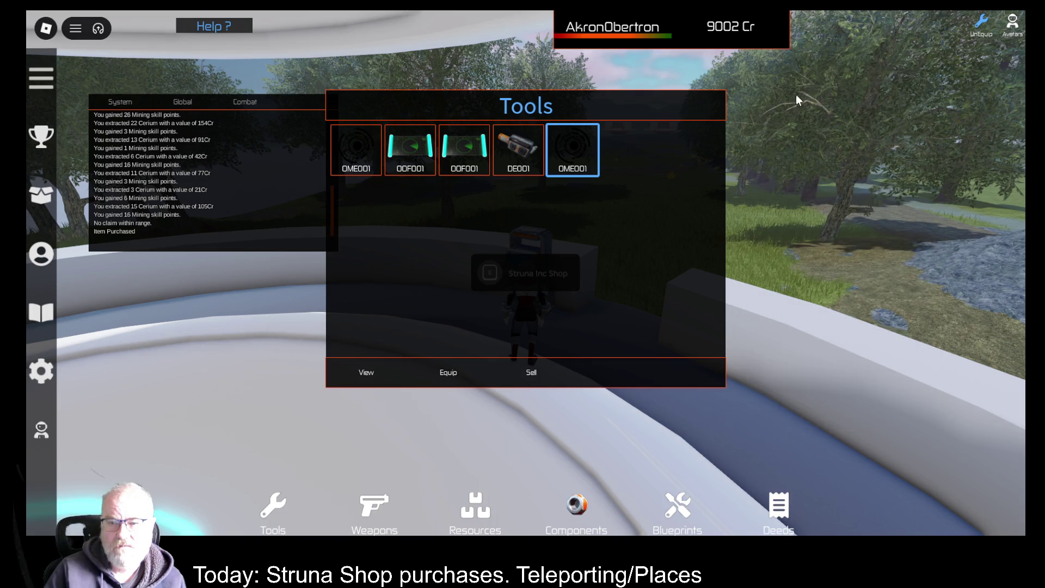
click(448, 372)
Mine a Bohrium claim twice (36Cr and 56Cr), then reopen Tools and select the second OME001
key(d)
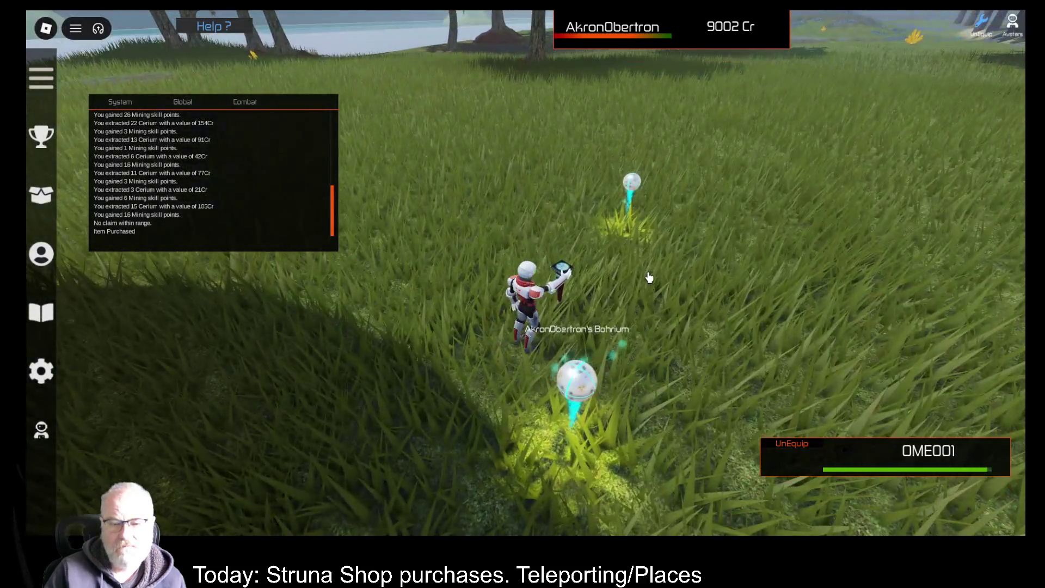
click(648, 278)
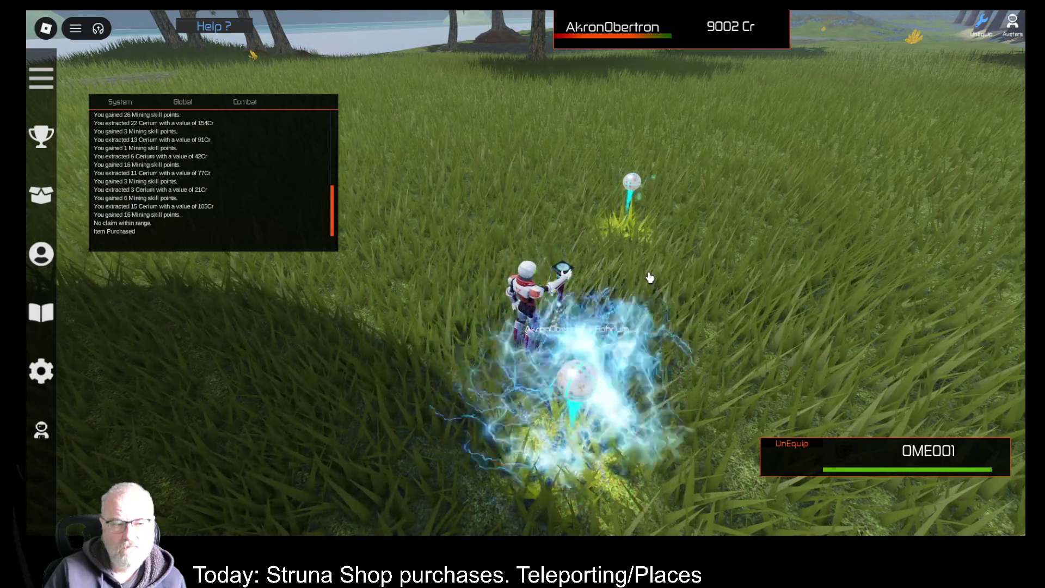
click(636, 293)
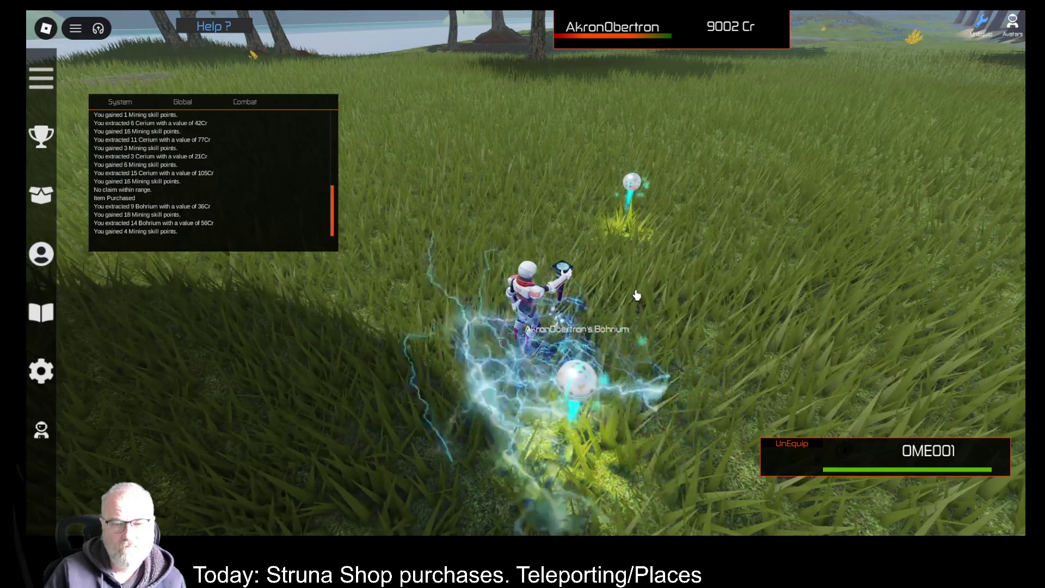
key(i)
click(522, 157)
click(569, 156)
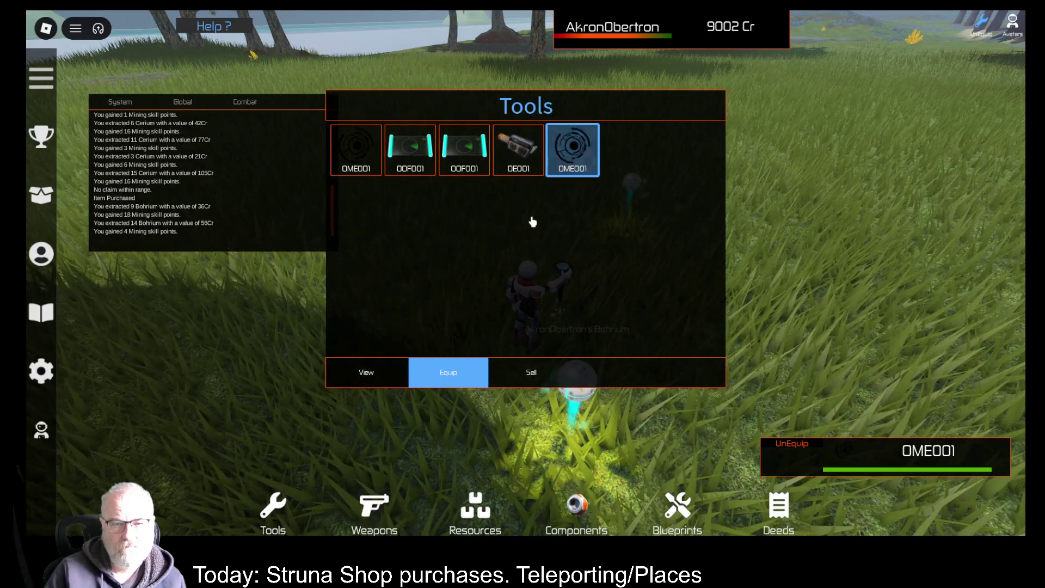
View the second OME001's stats, then the first's, and close the Tools inventory
click(368, 384)
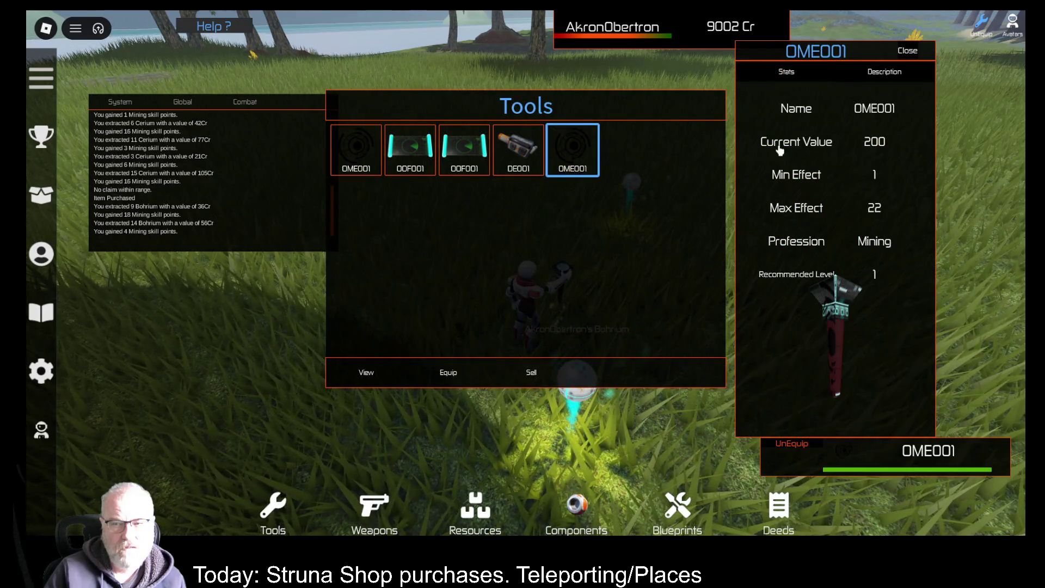
click(908, 51)
click(356, 149)
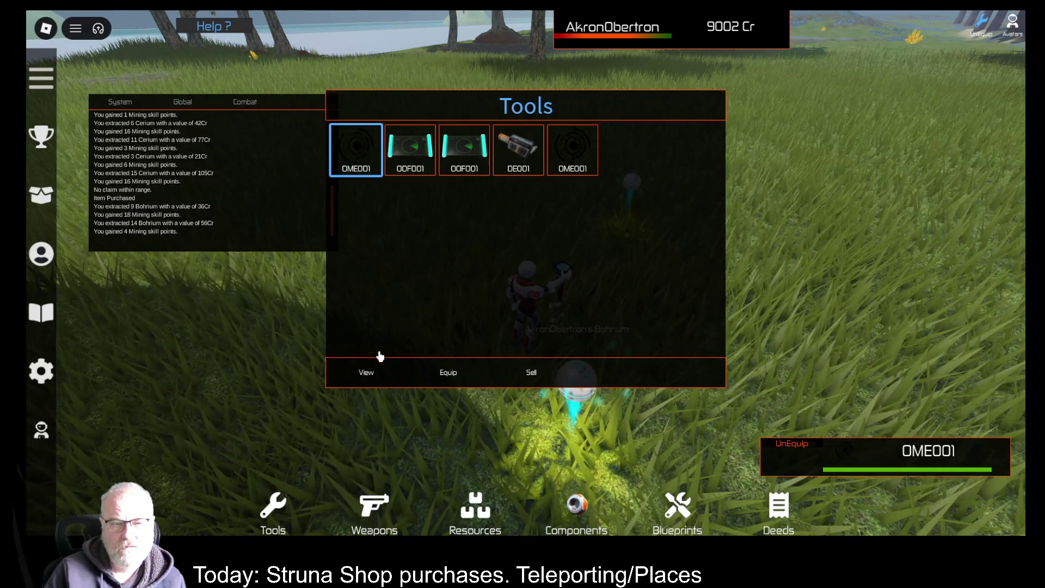
click(363, 368)
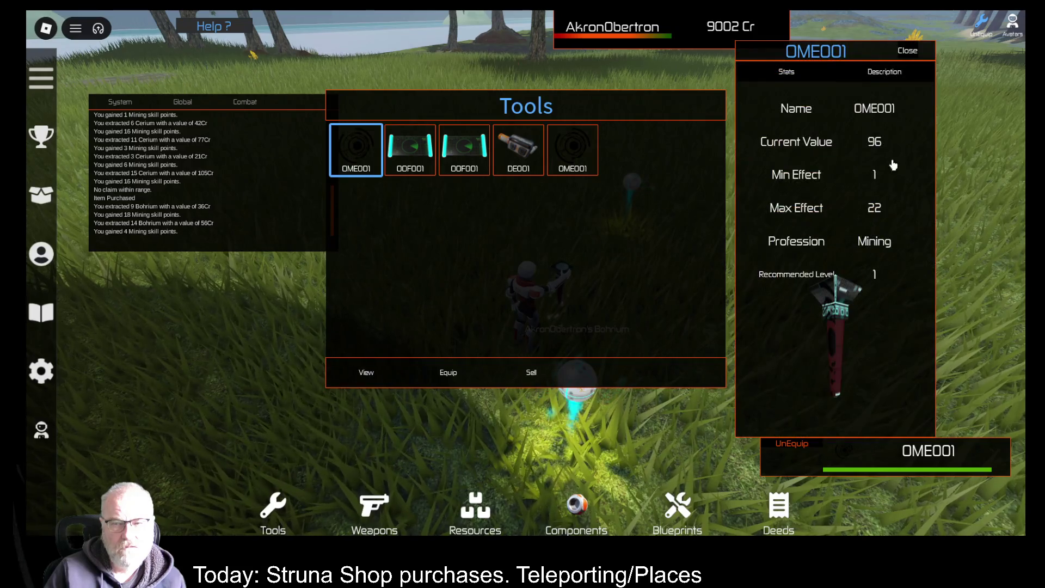
click(908, 51)
click(613, 334)
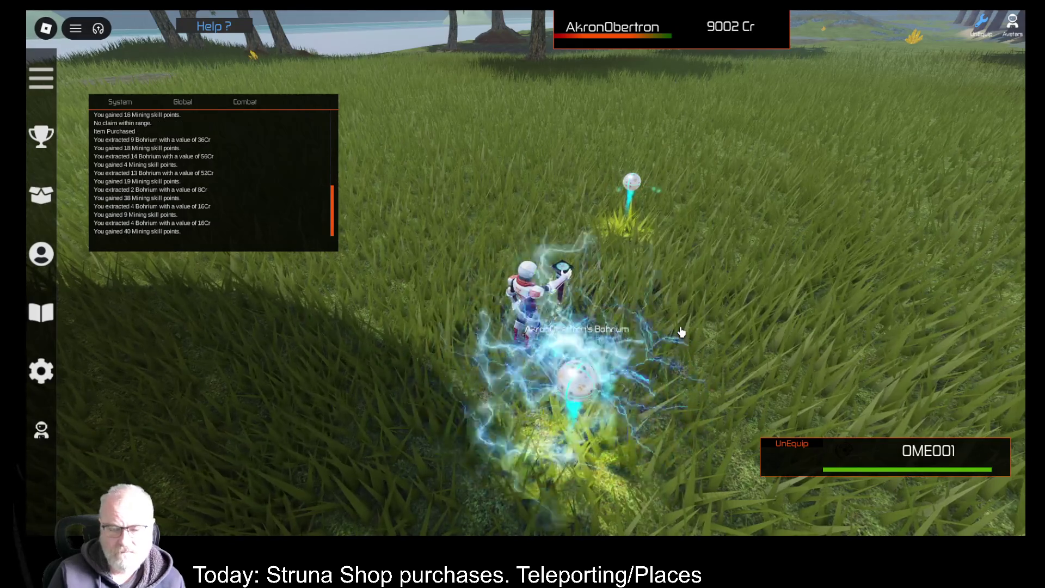
Reopen Tools and view the first OME001 (value 96), then the second (value 200)
key(i)
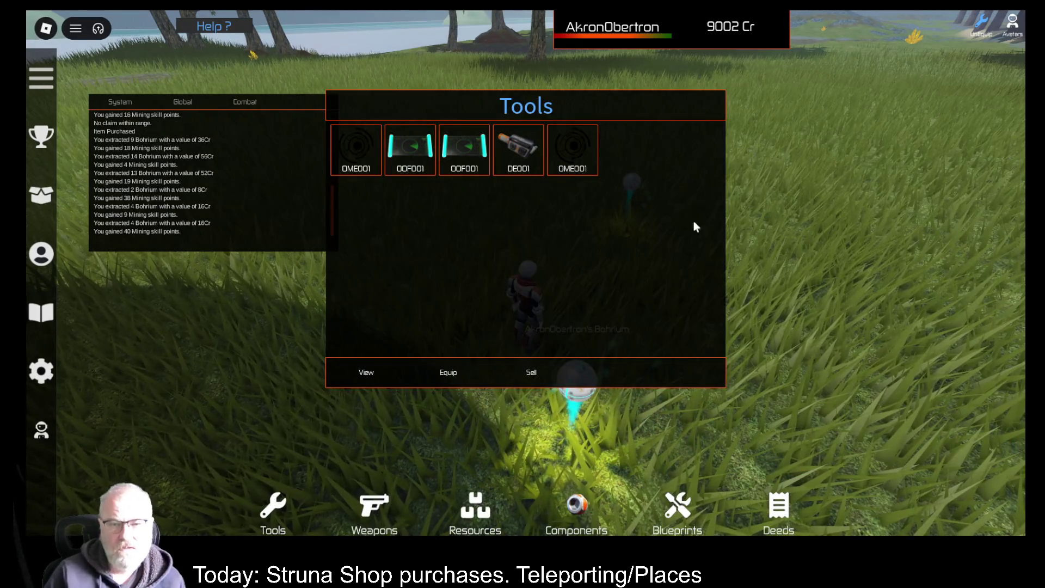
click(373, 161)
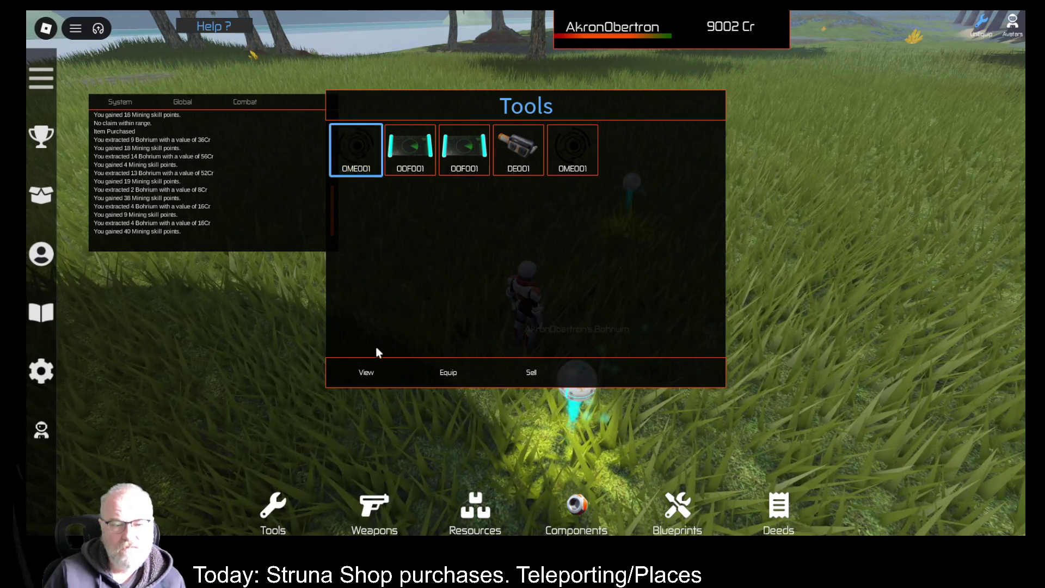
click(356, 371)
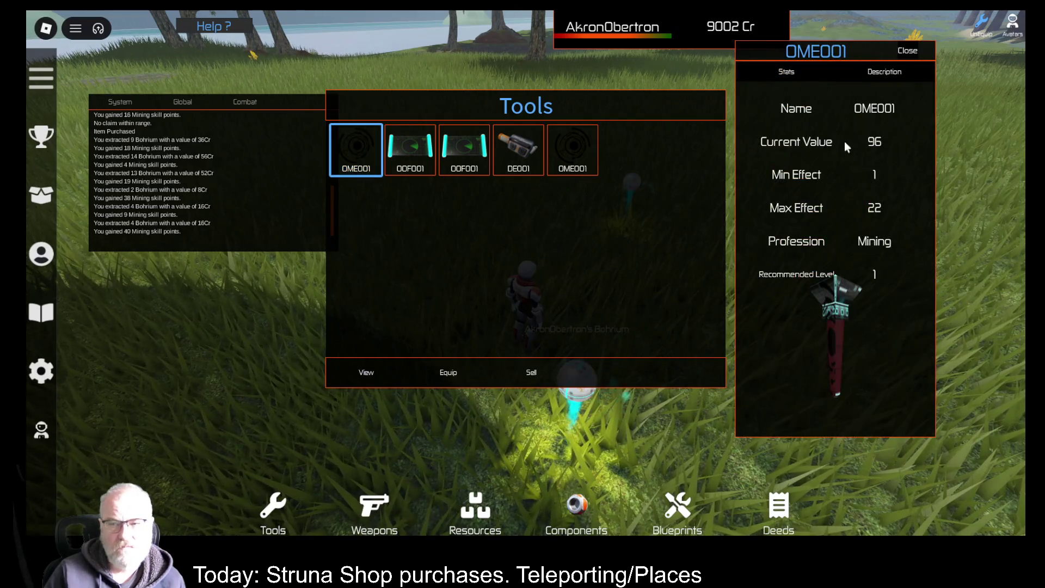
click(907, 51)
click(580, 155)
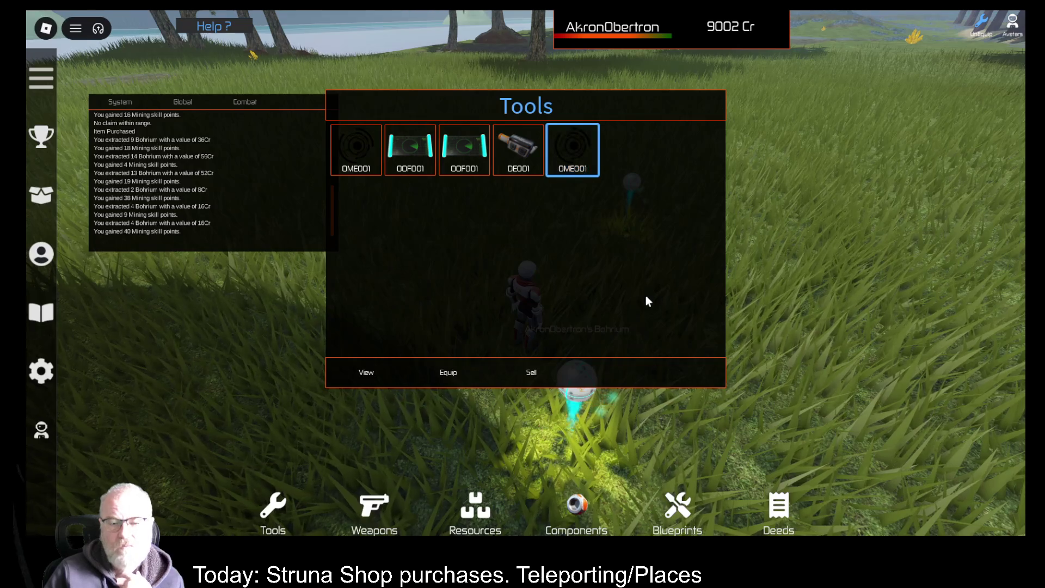
click(368, 379)
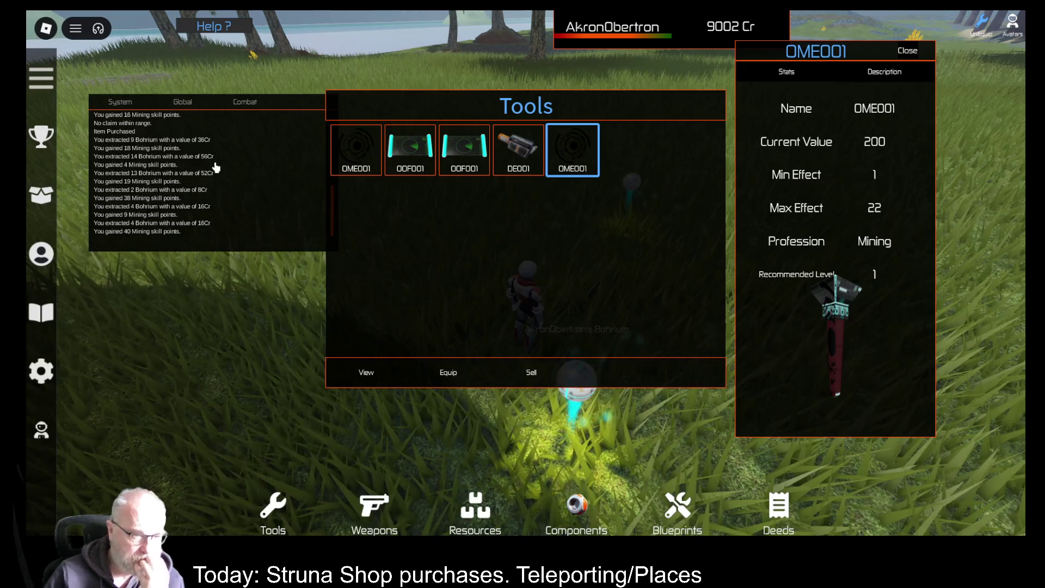
Scroll through the developer console log, then close the OME001 stats and the console
key(F9)
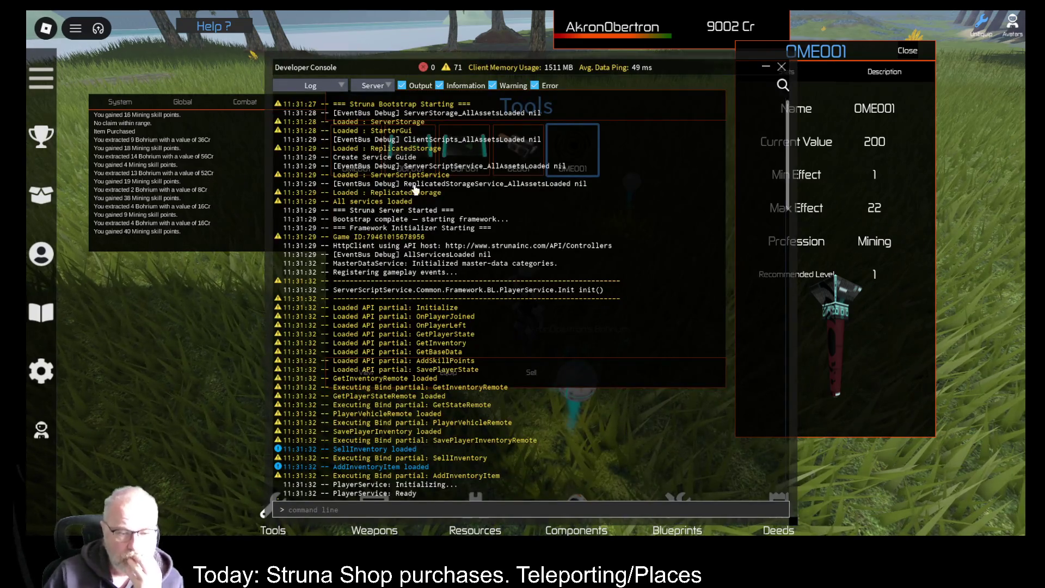
scroll(471, 251, down, 10)
scroll(358, 405, down, 15)
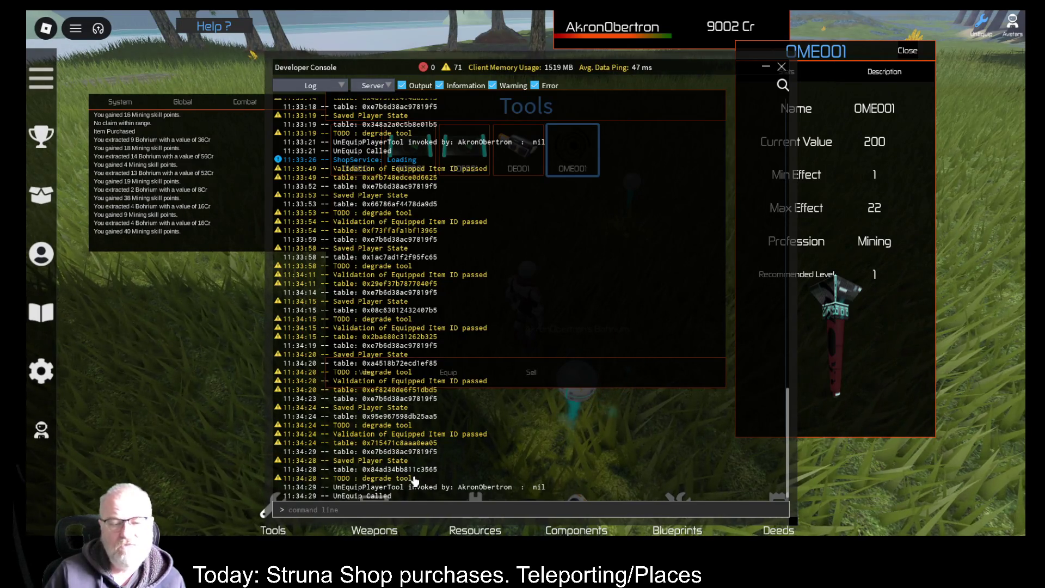
click(908, 52)
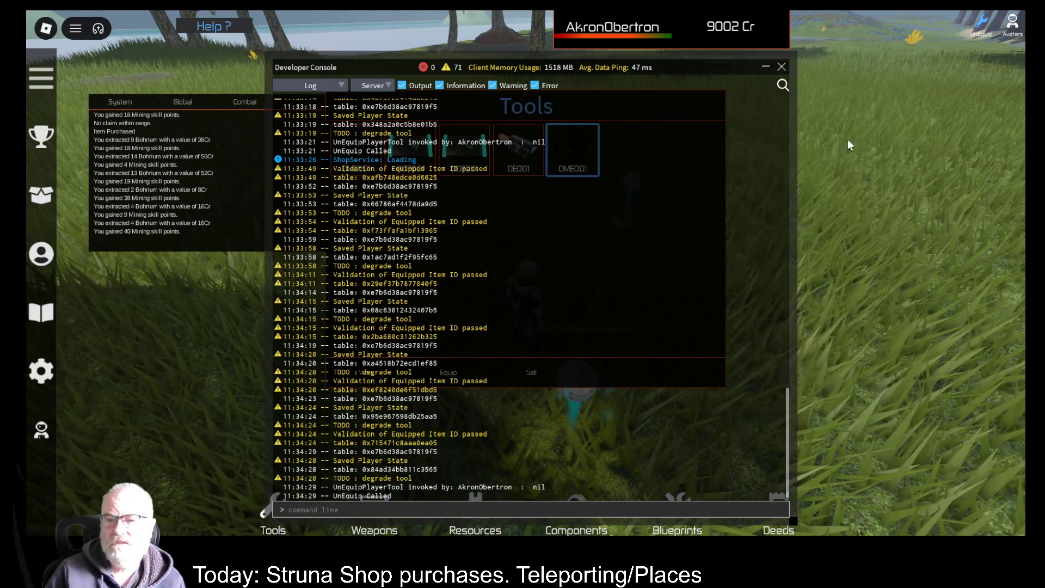
click(782, 69)
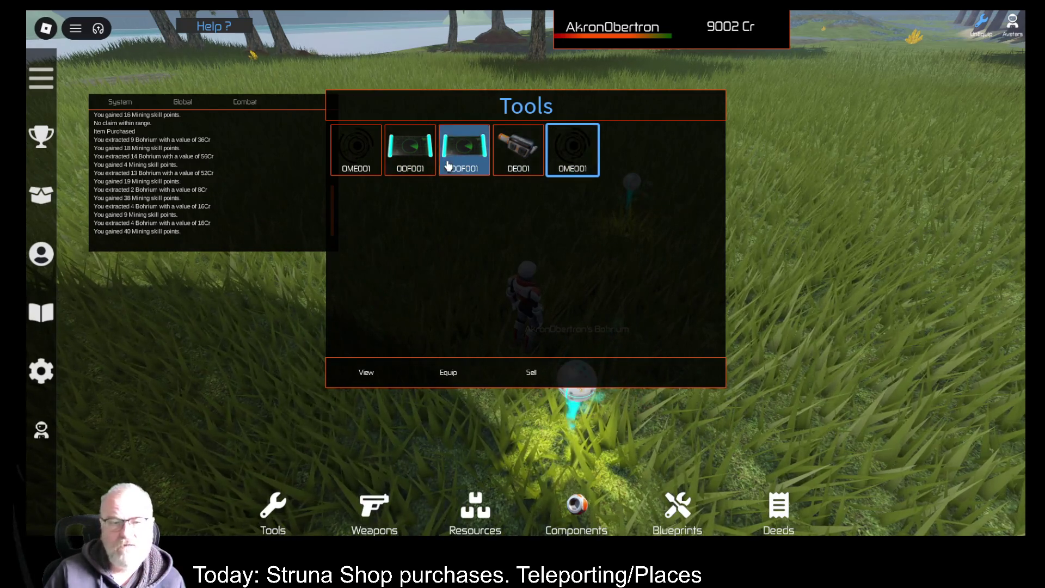
Equip the first OME001 and mine the Bohrium node, yielding 8, 13 and 7 Bohrium
click(356, 148)
click(460, 376)
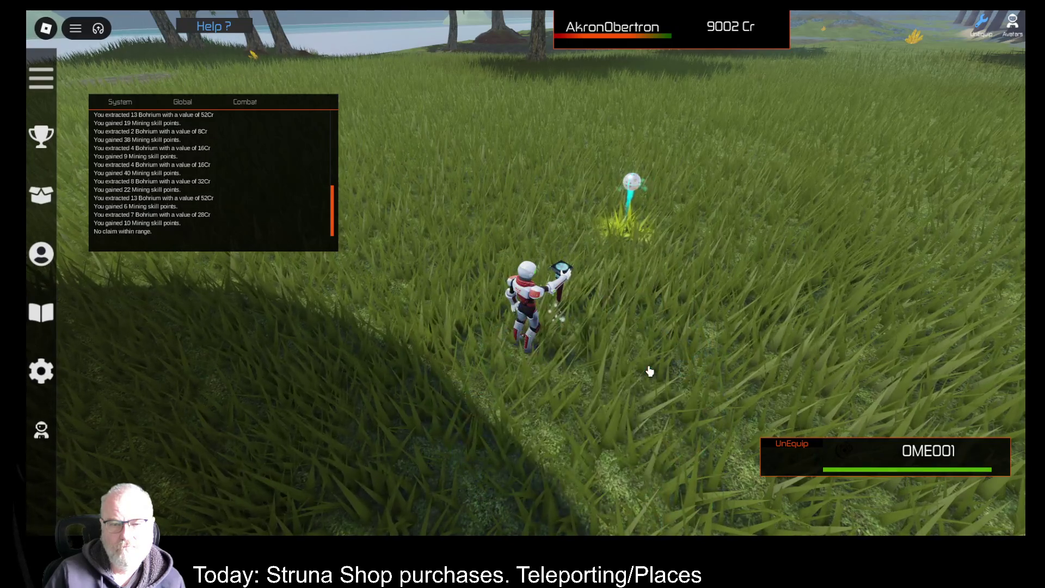
Walk forward into the Tools inventory and inspect the first OOF001's stats
key(w)
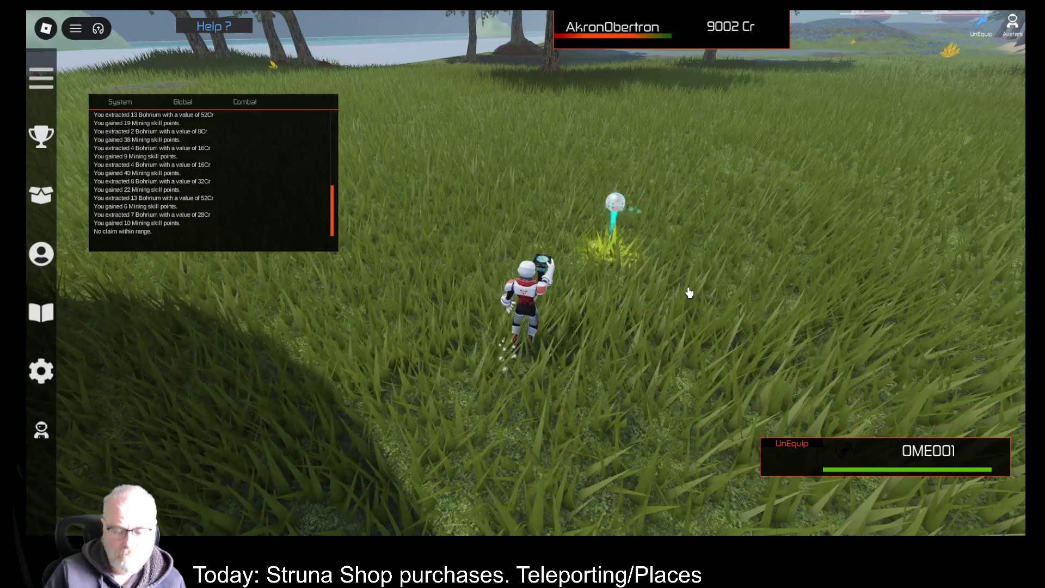
key(i)
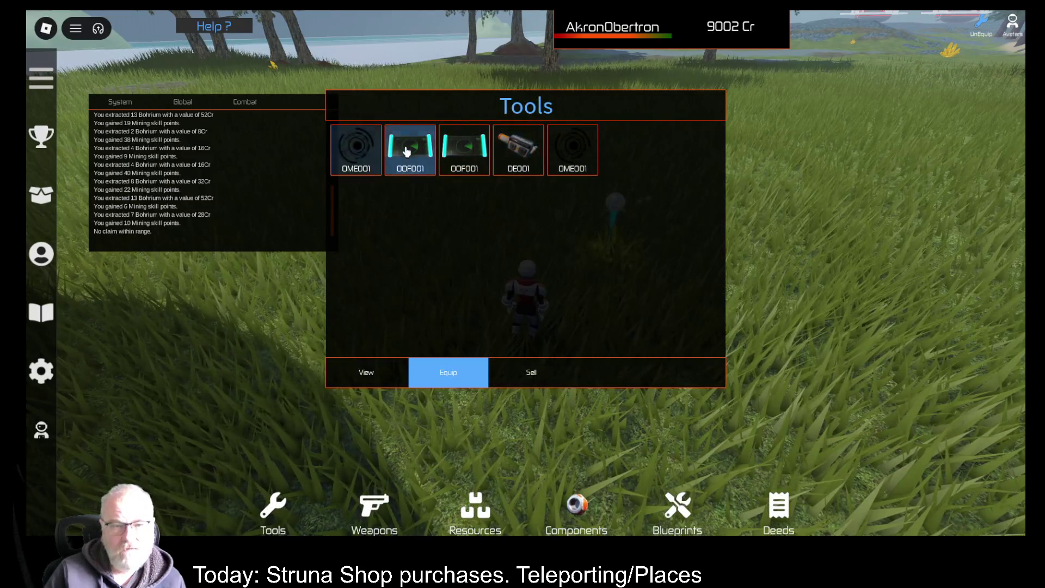
click(420, 160)
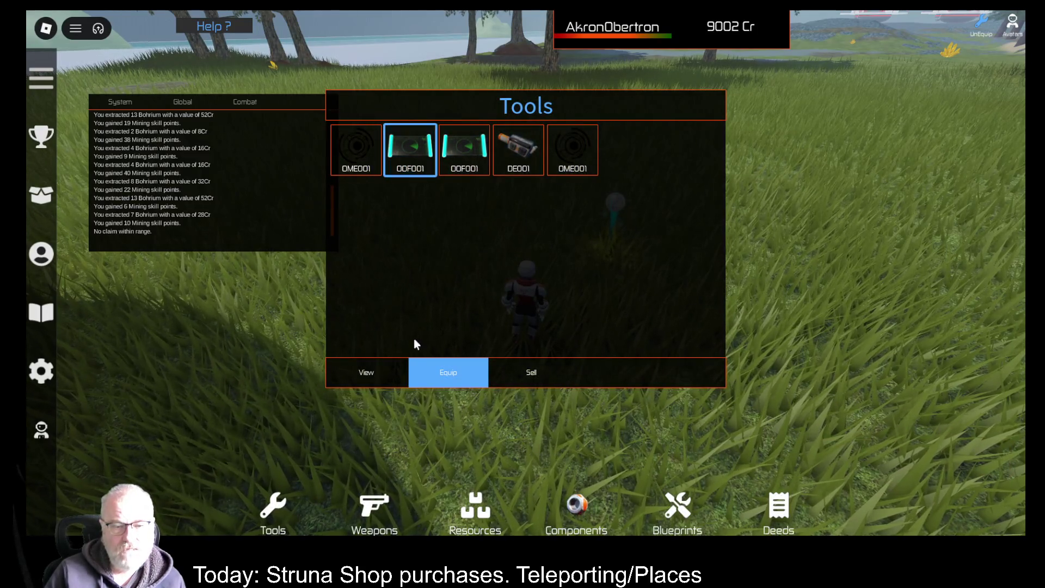
click(376, 372)
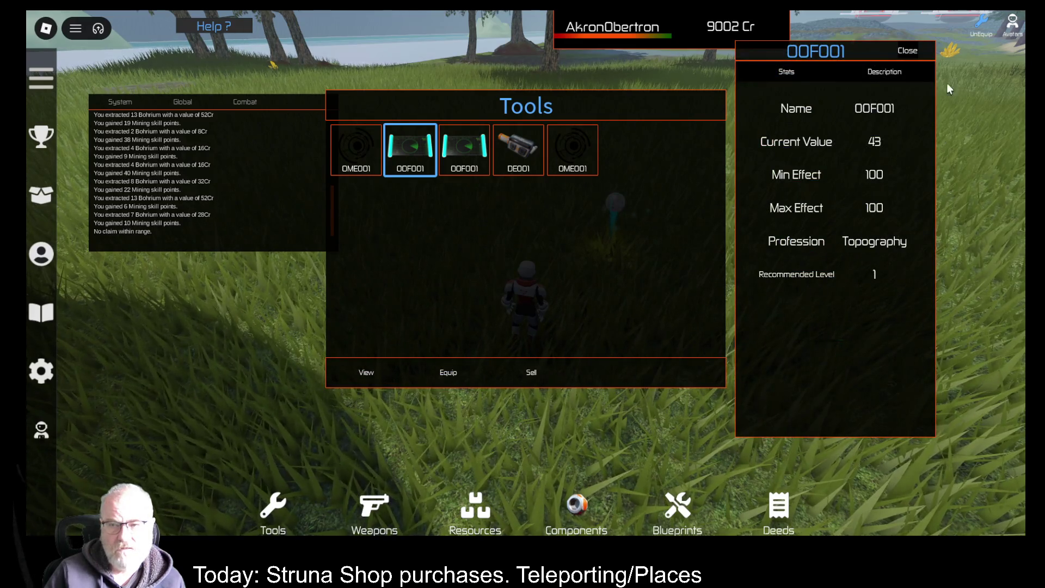
click(908, 50)
Sell the second OOF001 for 195Cr and the last OME001 for 200Cr, reaching 9197 Cr
click(467, 166)
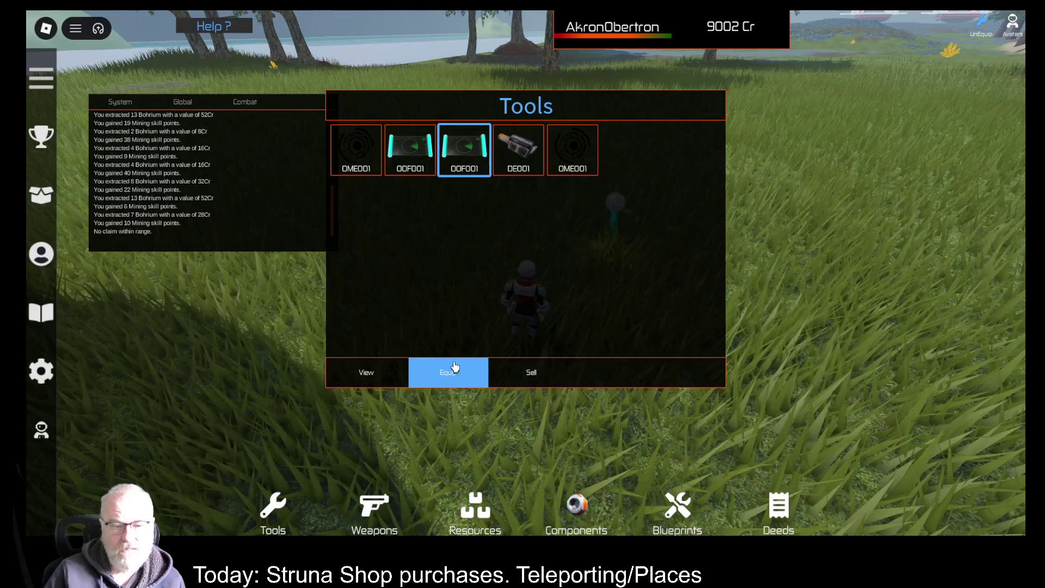
click(536, 373)
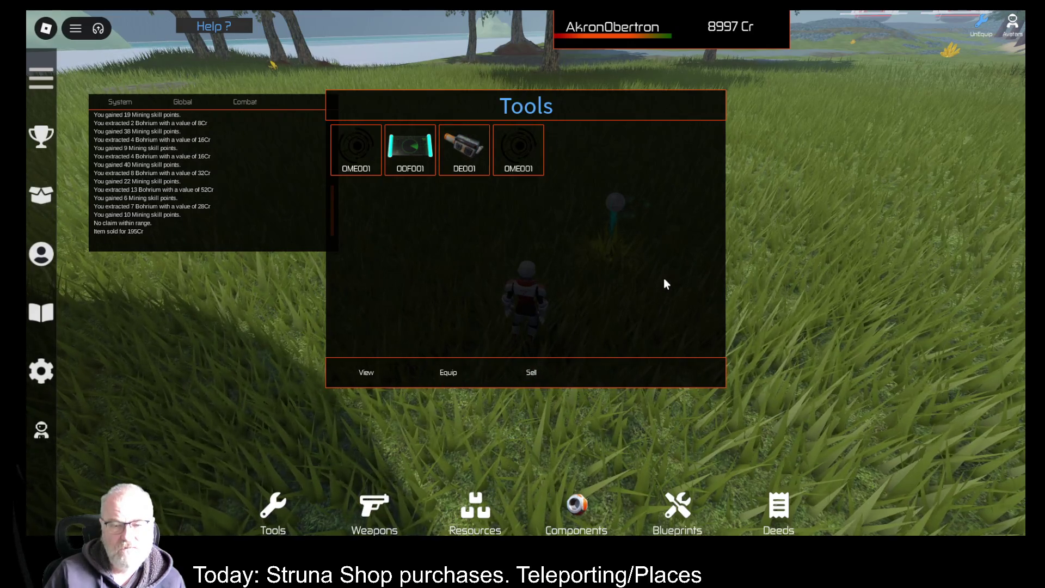
click(518, 149)
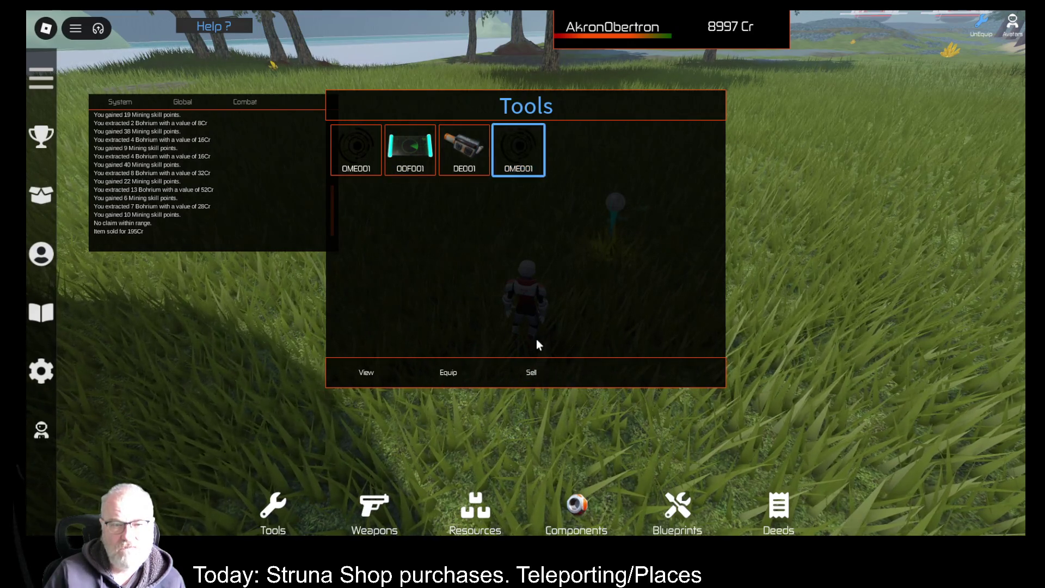
click(532, 374)
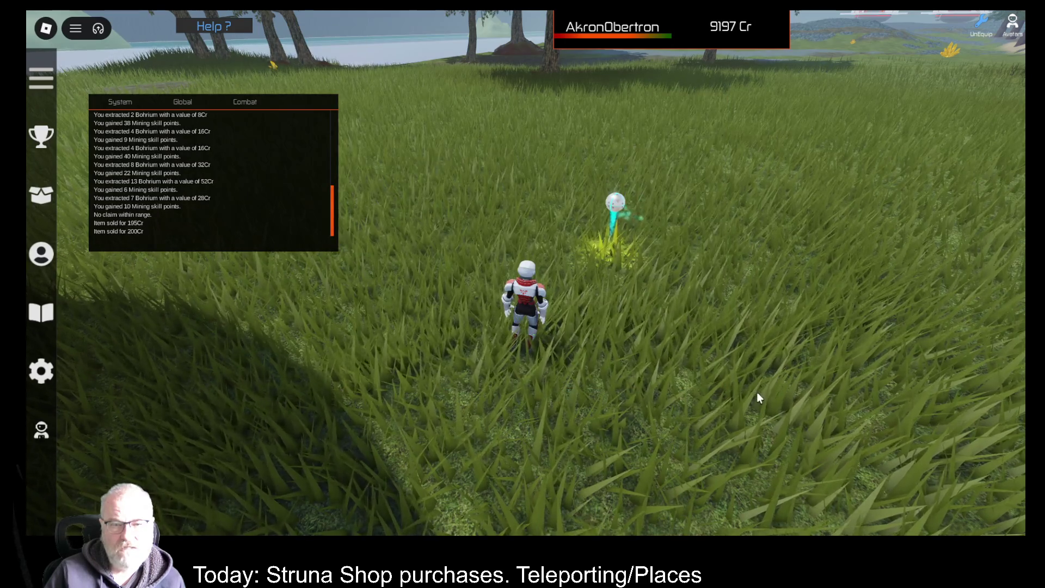
Equip the OME001, mine 14 Germanium worth 112Cr, and return to the Tools inventory
key(i)
key(i)
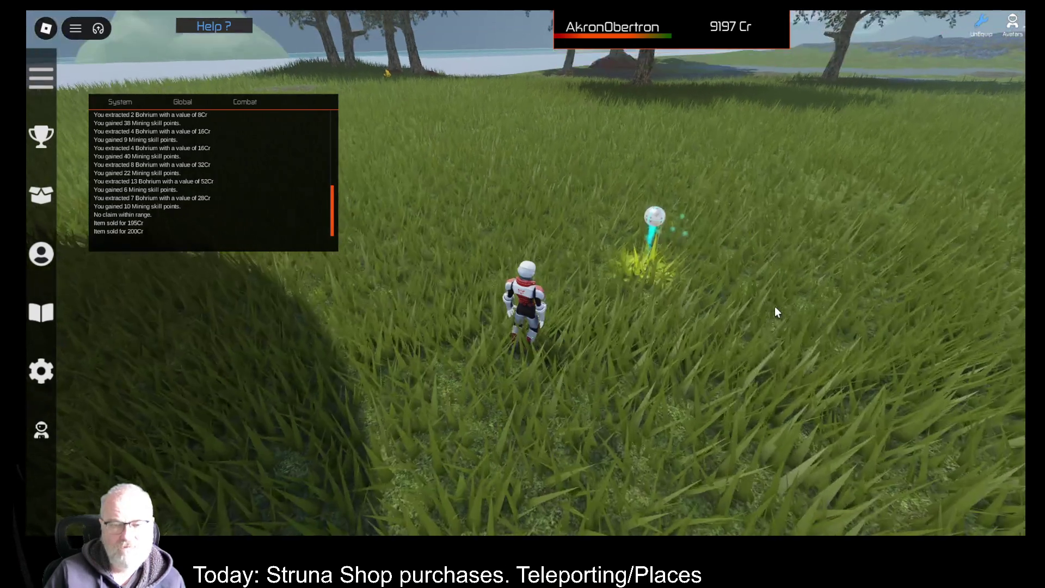
key(i)
click(374, 153)
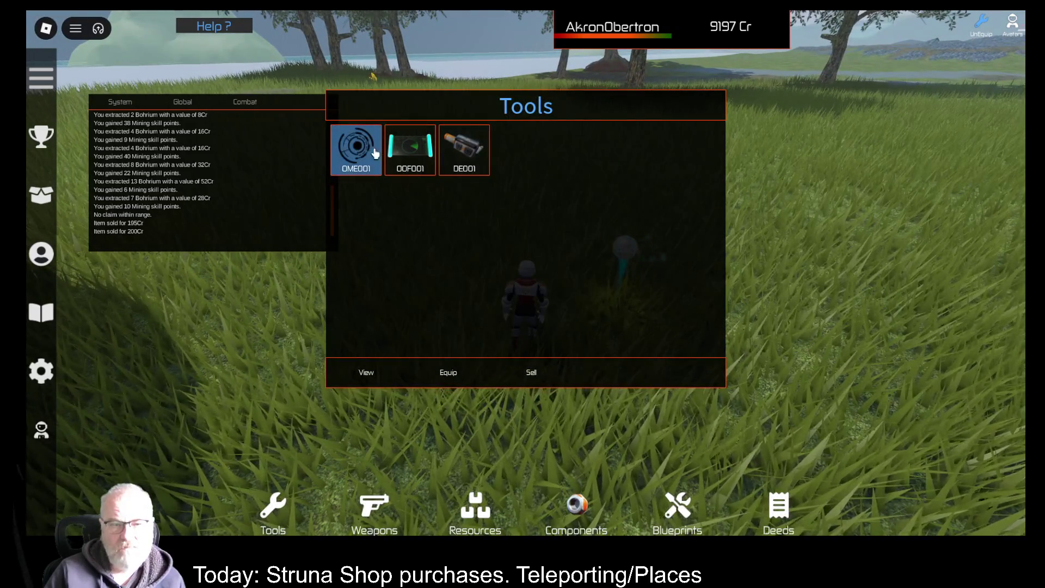
click(449, 372)
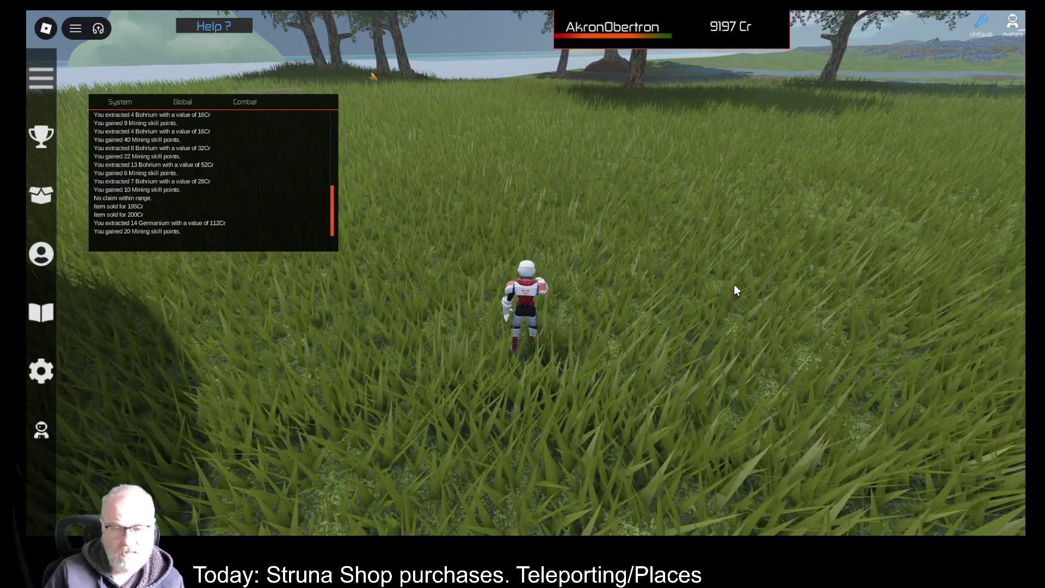
key(i)
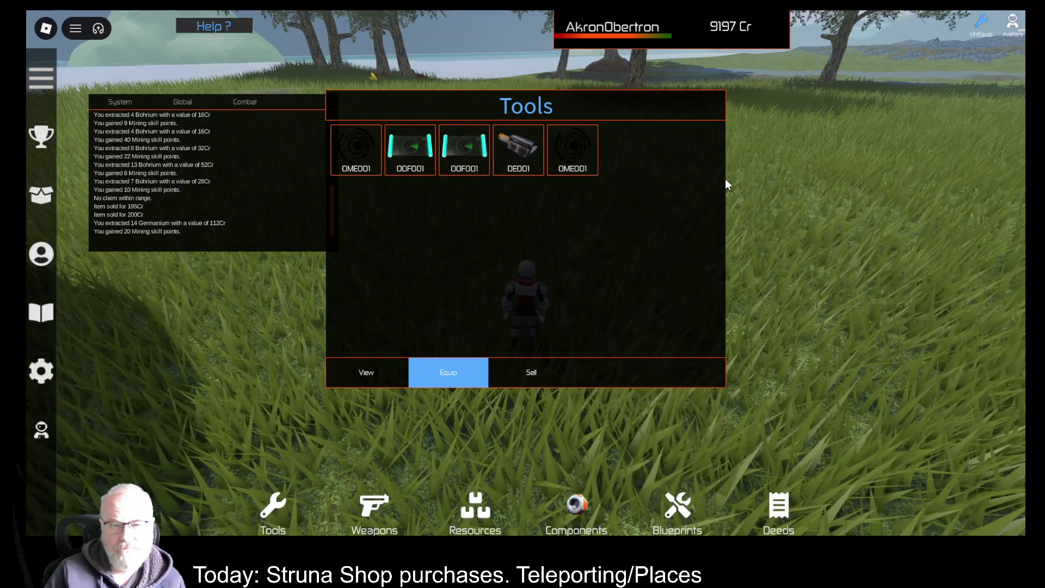
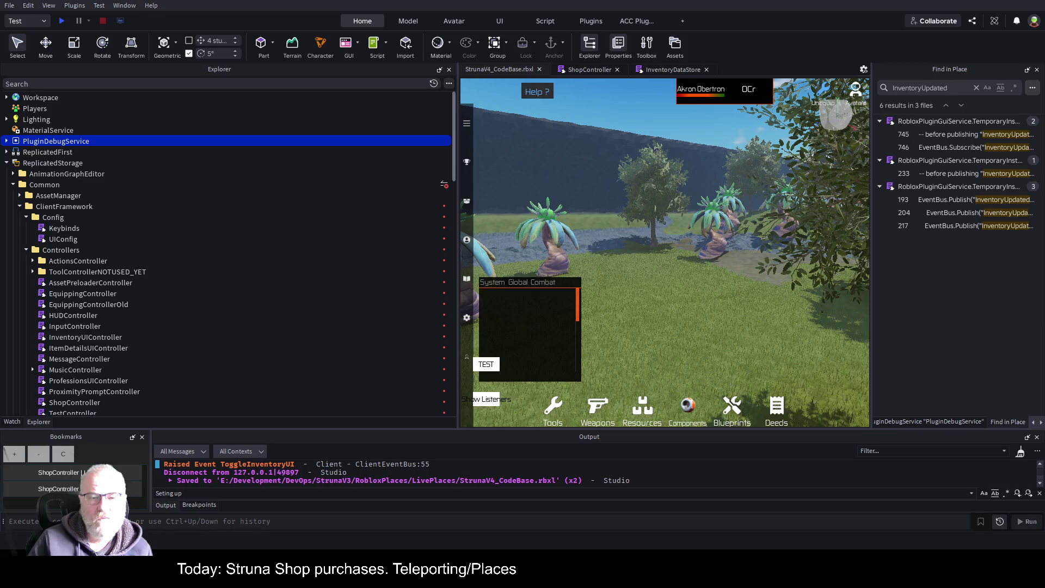
Narrow the Explorer to widen the game view, and expand ReplicatedStorage > Common down to Controllers
drag(456, 185, 279, 185)
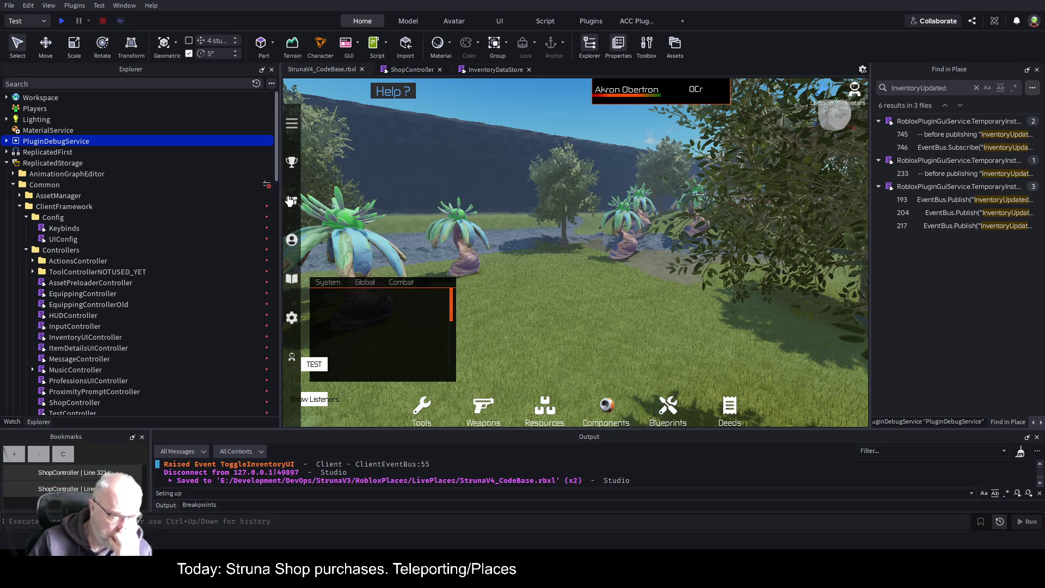
click(260, 187)
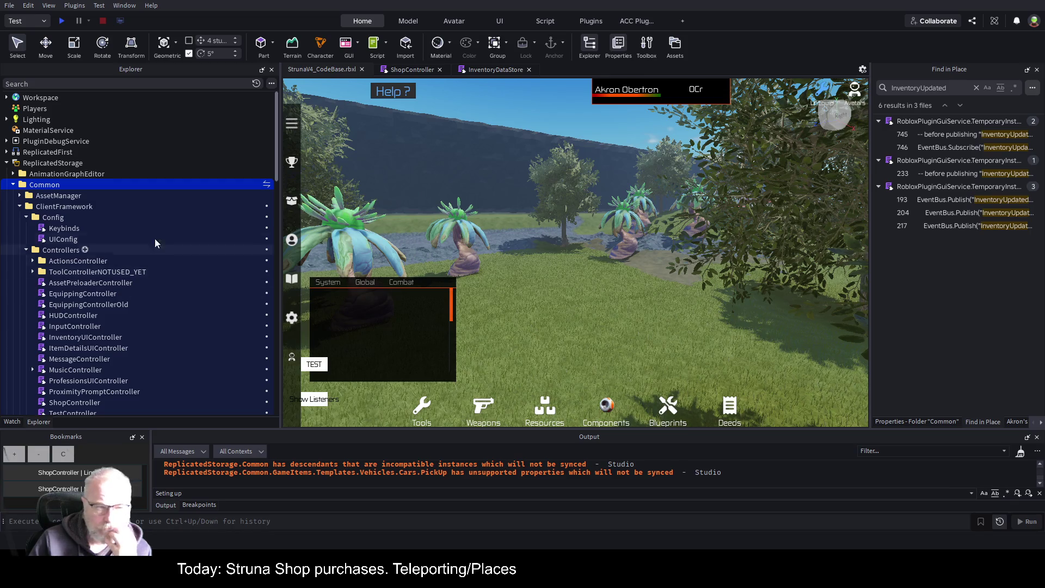
click(12, 185)
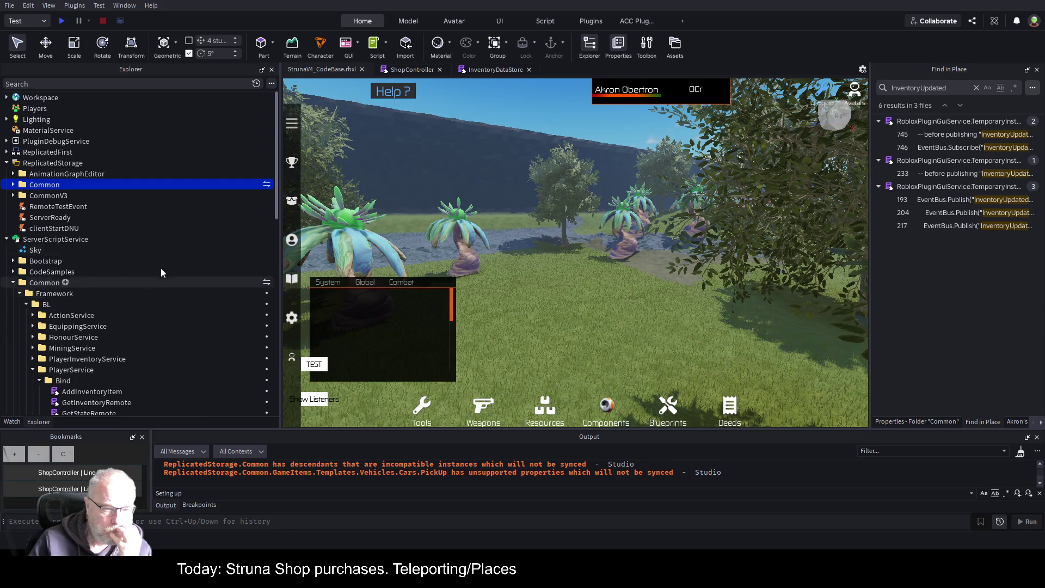
click(11, 185)
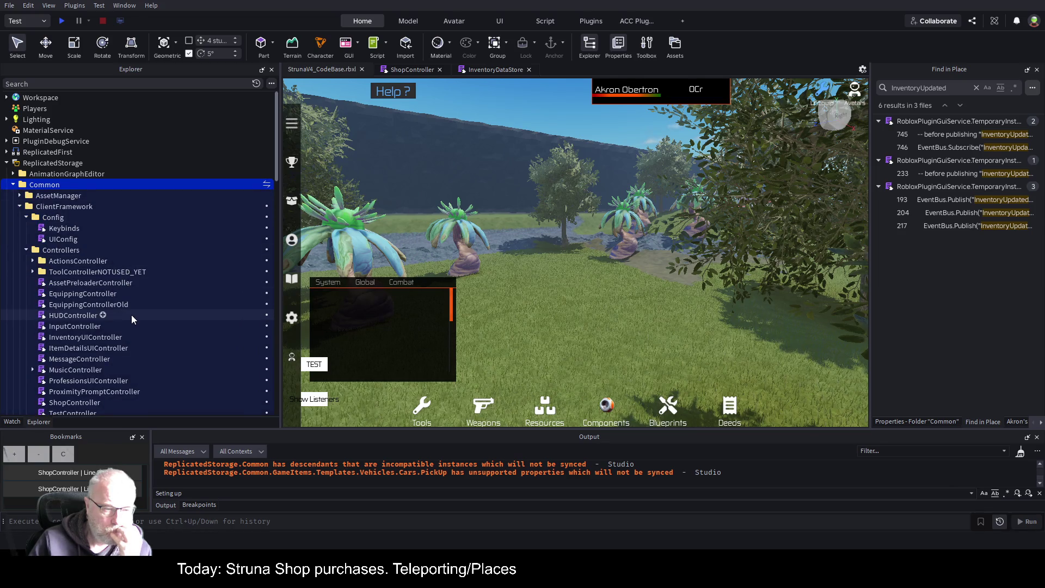
scroll(127, 316, down, 1)
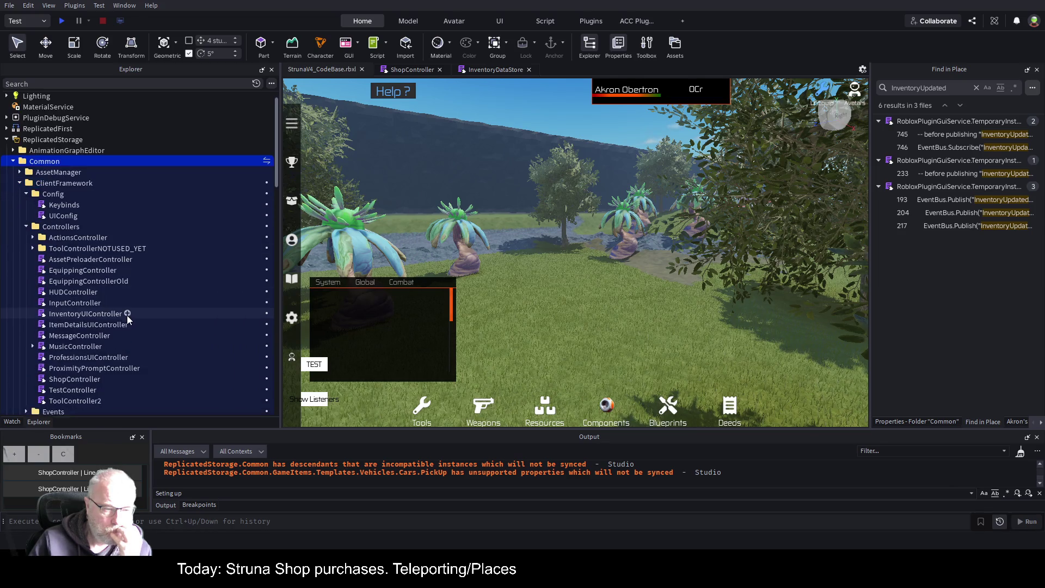
Close the ShopController script and open InventoryUIController instead
double_click(90, 378)
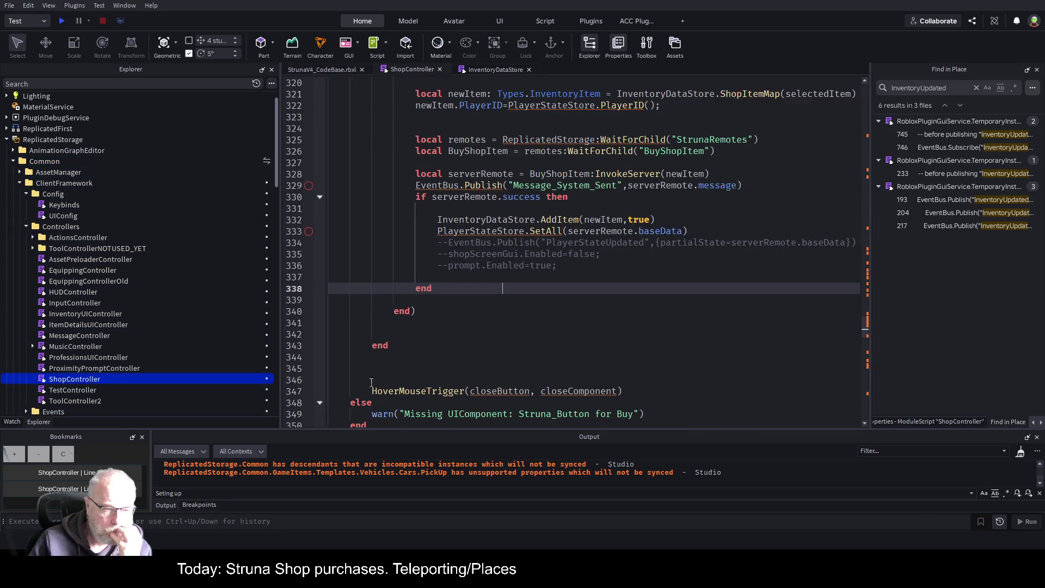
click(440, 69)
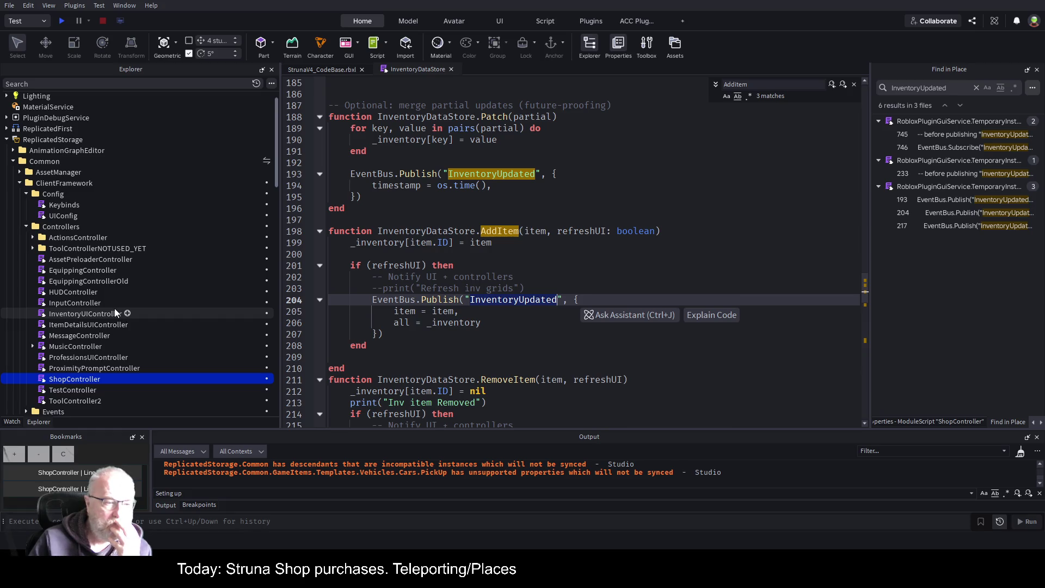
click(87, 314)
double_click(87, 314)
scroll(517, 252, down, 4)
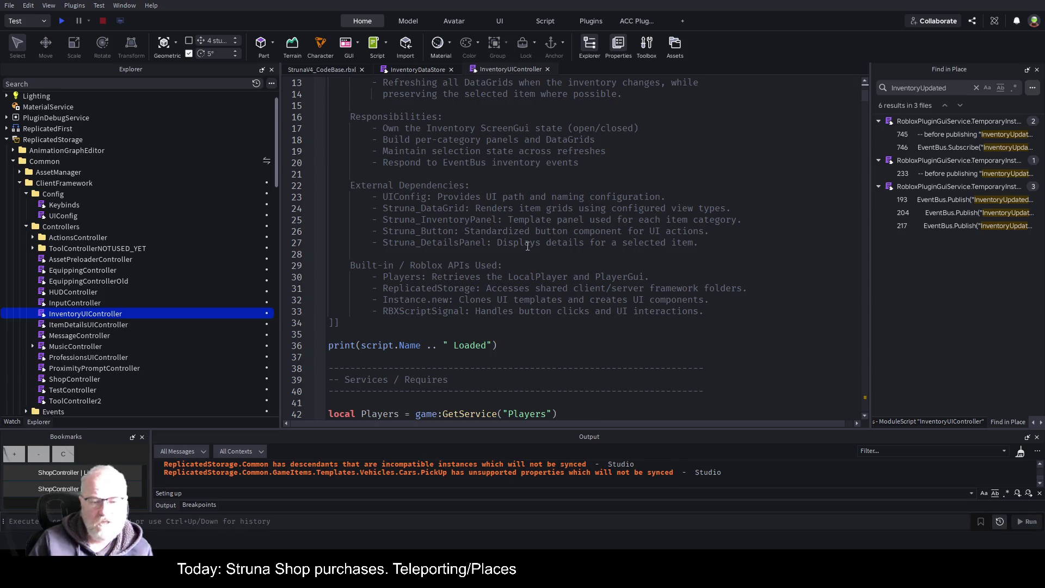
Search InventoryUIController for 'Sell' and select the ItemSold event name on line 290
key(ctrl+f)
text(Sell)
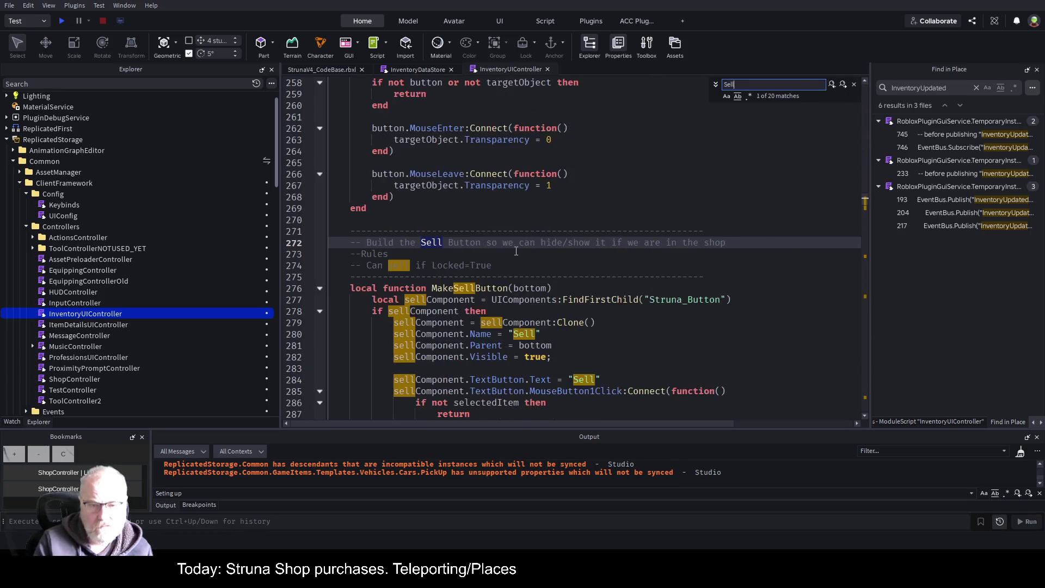
scroll(507, 250, down, 5)
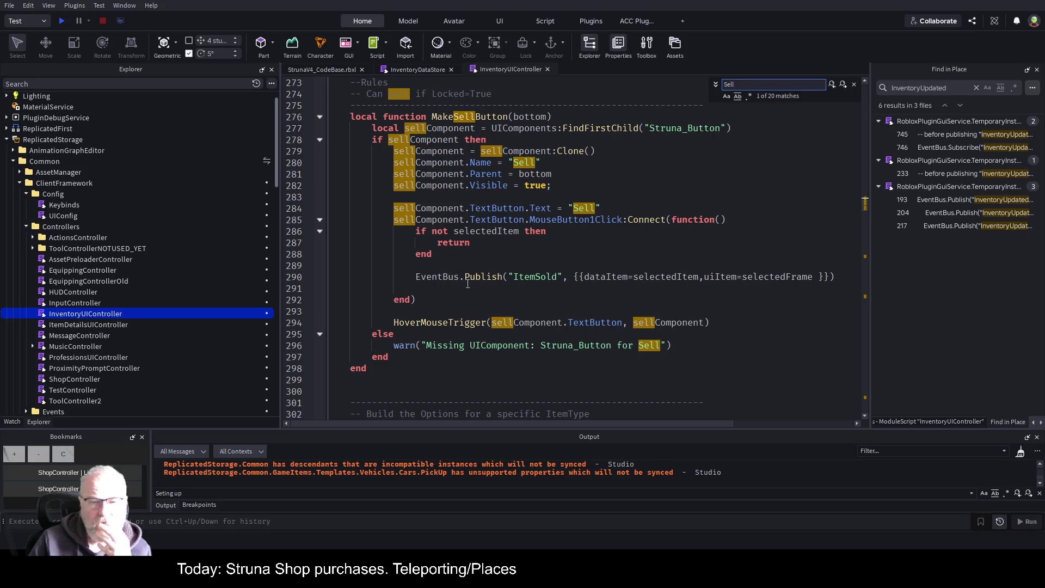
double_click(526, 275)
key(ctrl+c)
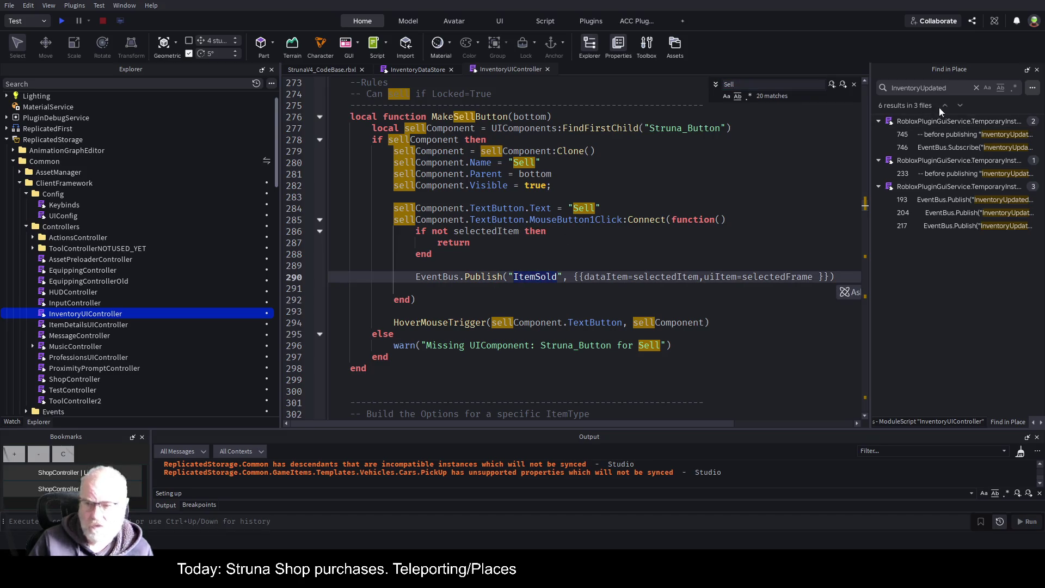
Search the whole project for ItemSold and open InventoryDataStore at its line-268 subscription
double_click(918, 86)
key(ctrl+v)
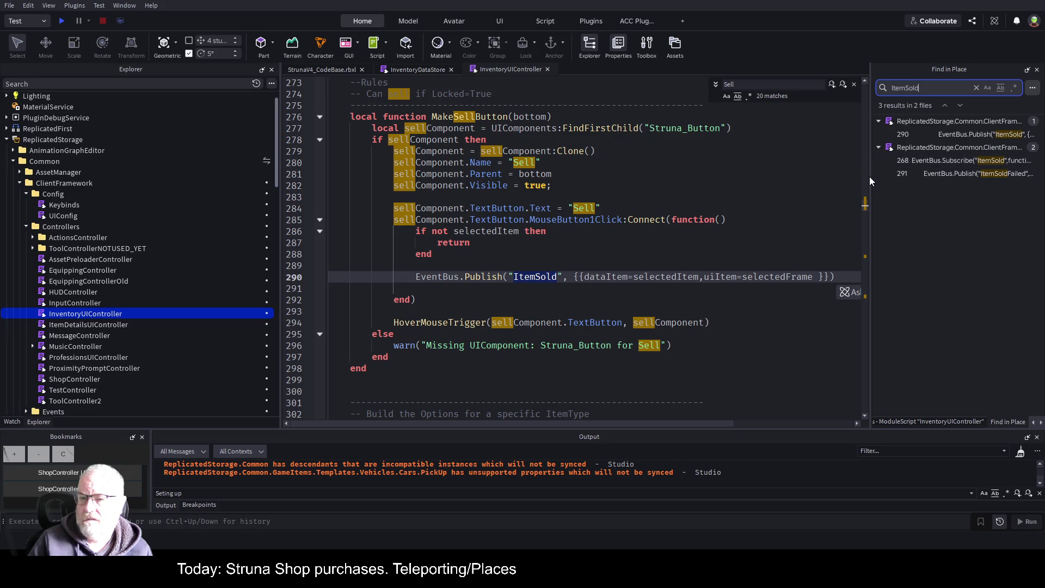
drag(871, 177, 690, 183)
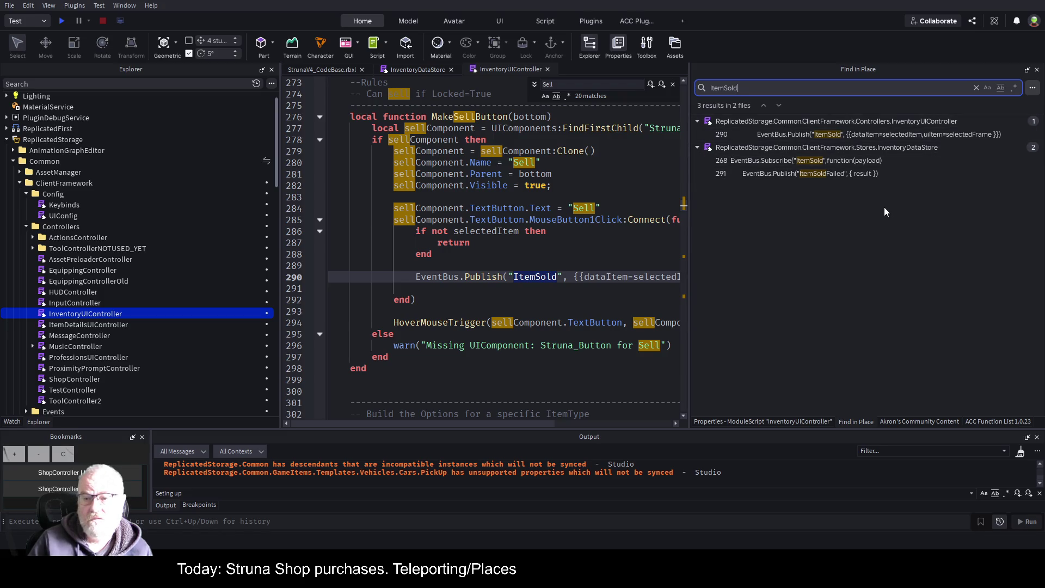
click(842, 161)
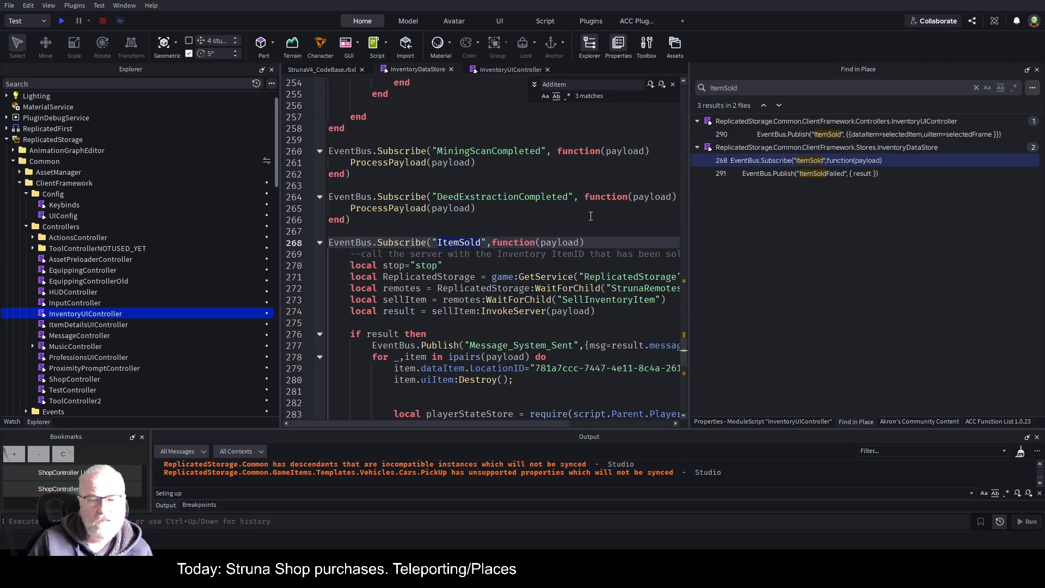
Delete the unused stop variable on line 270, review the sell handler lines, and save
click(681, 220)
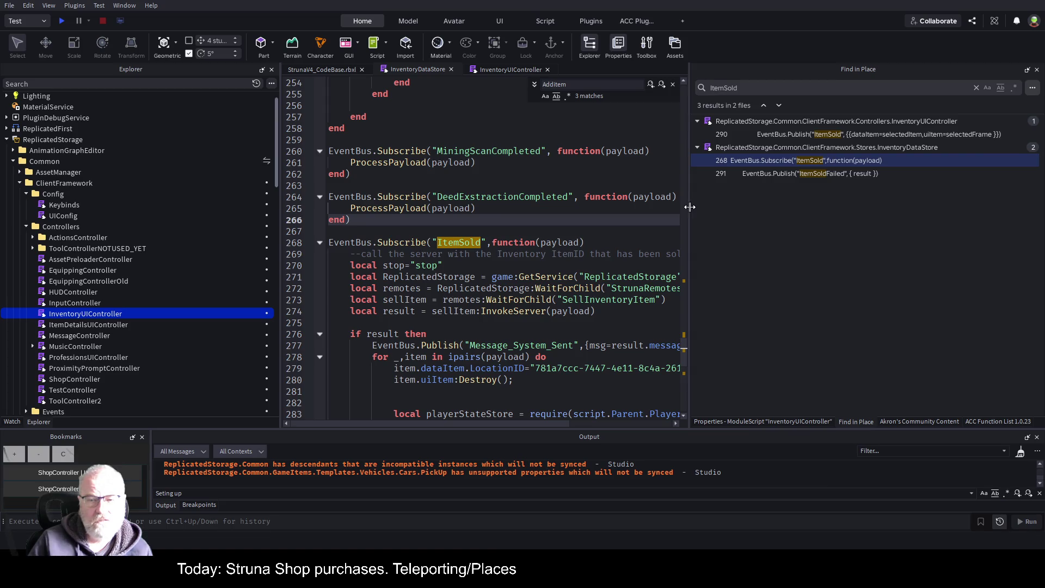
drag(689, 207, 928, 207)
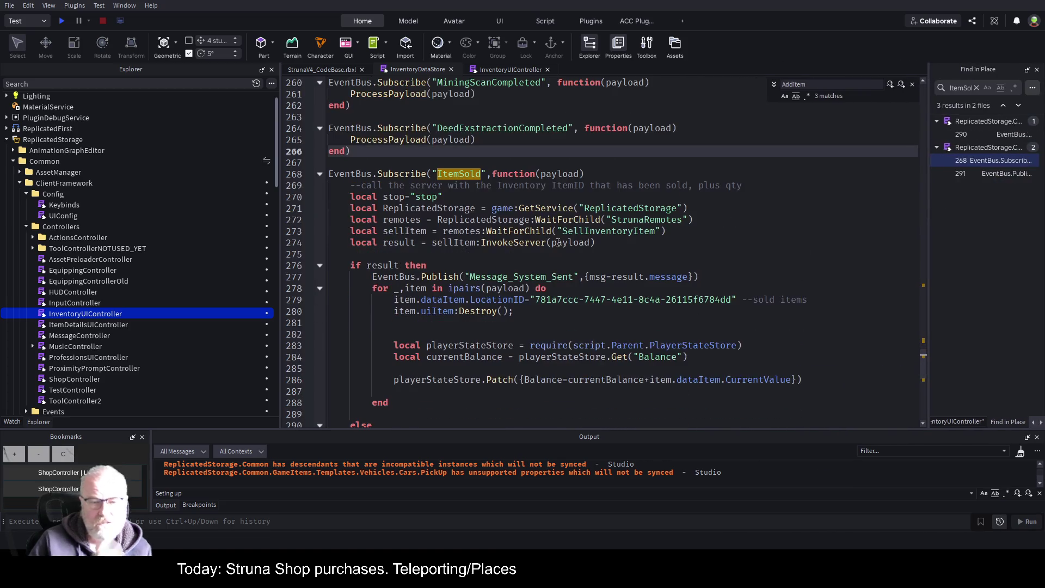
scroll(516, 218, down, 2)
click(516, 197)
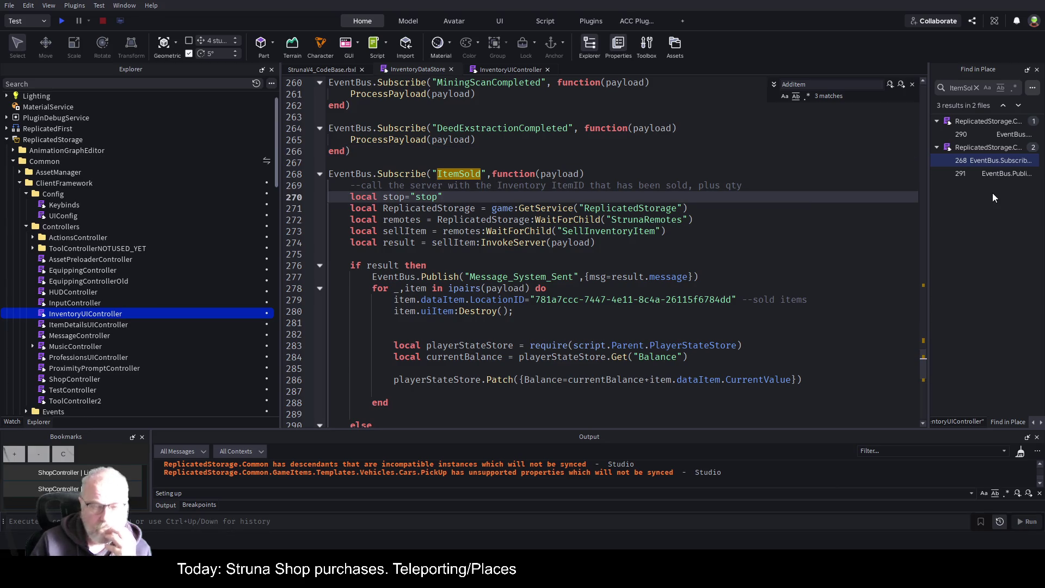
key(shift+Home)
key(BackSpace)
key(Down)
key(Down)
key(Down)
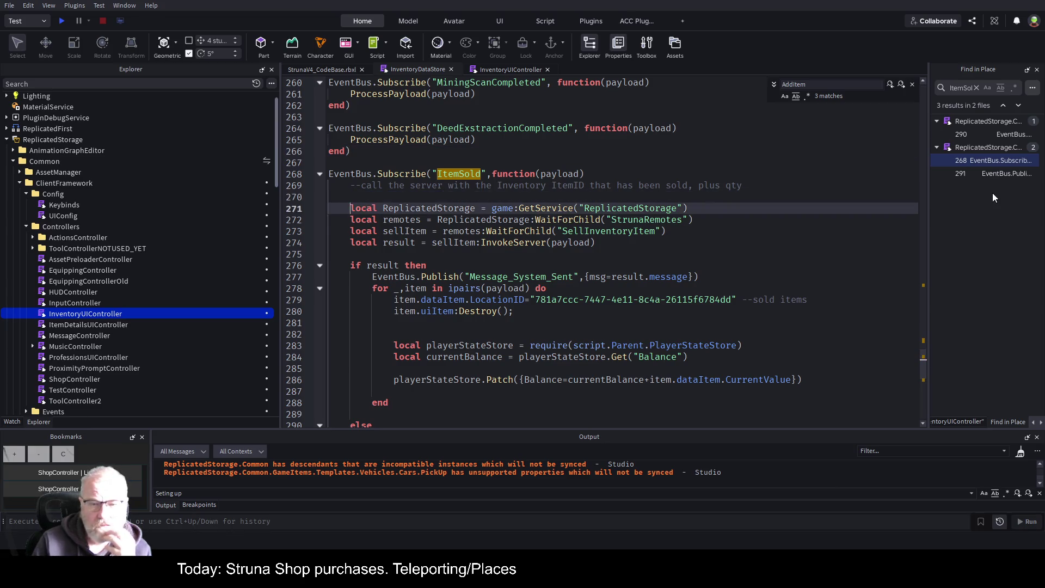
key(Down)
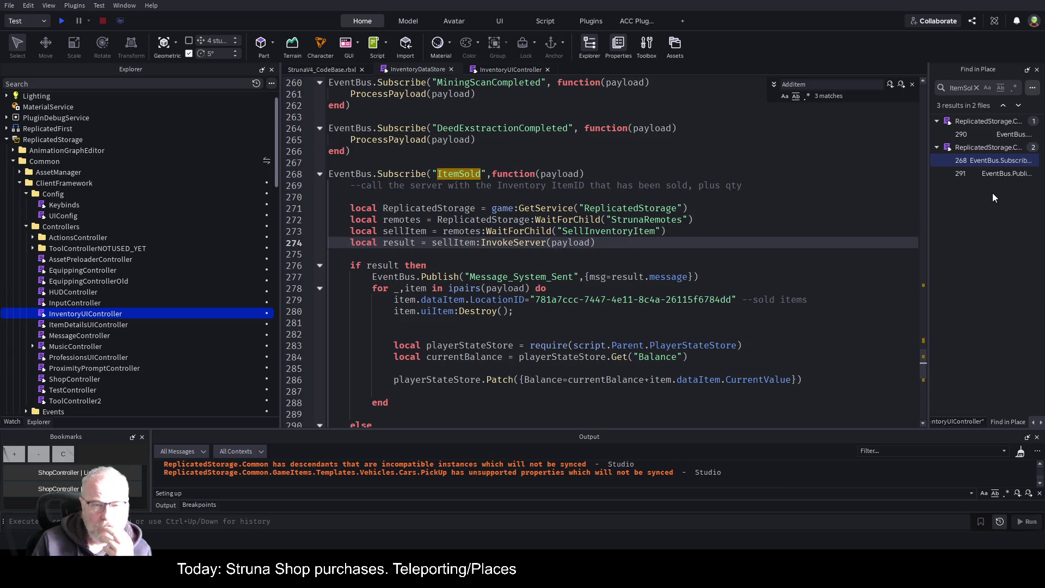
key(Down)
key(Down)
key(Down)
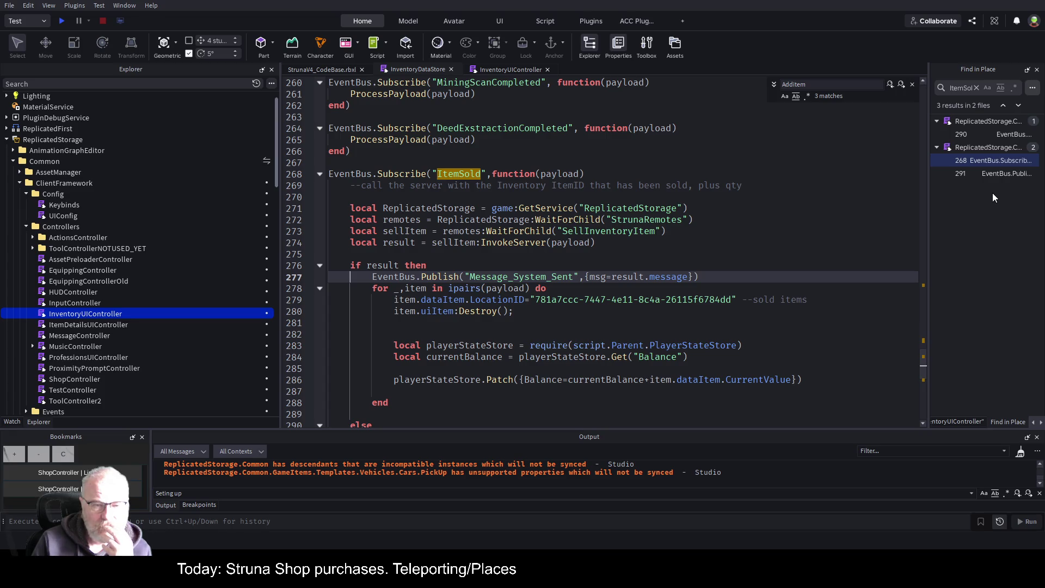
key(Down)
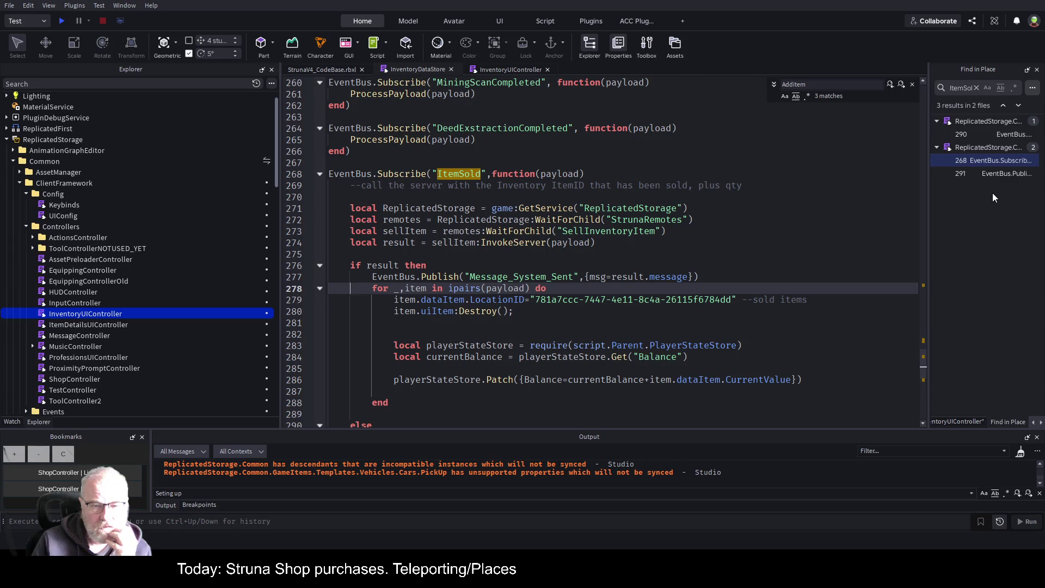
key(Down)
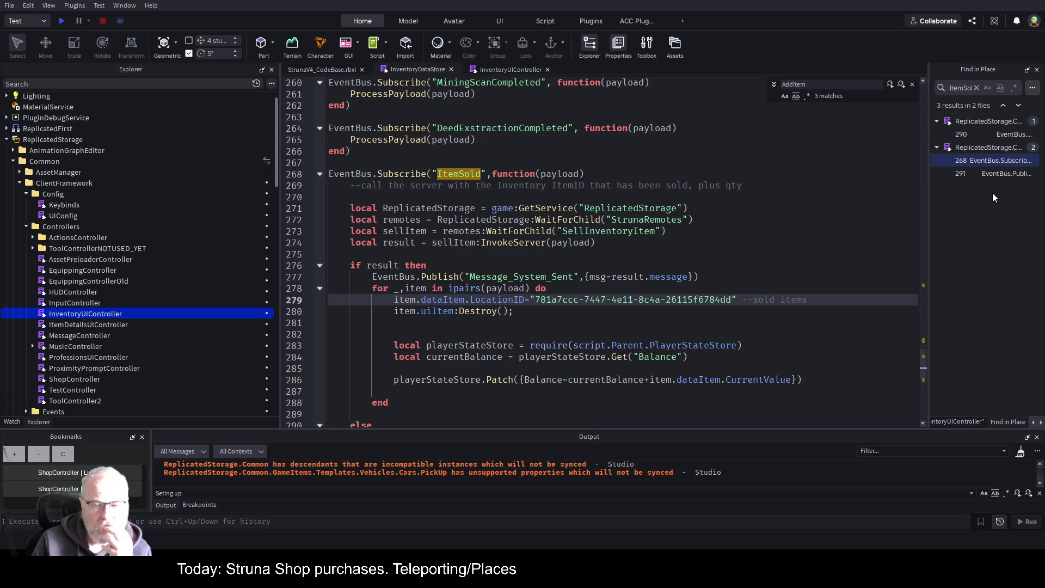
key(Down)
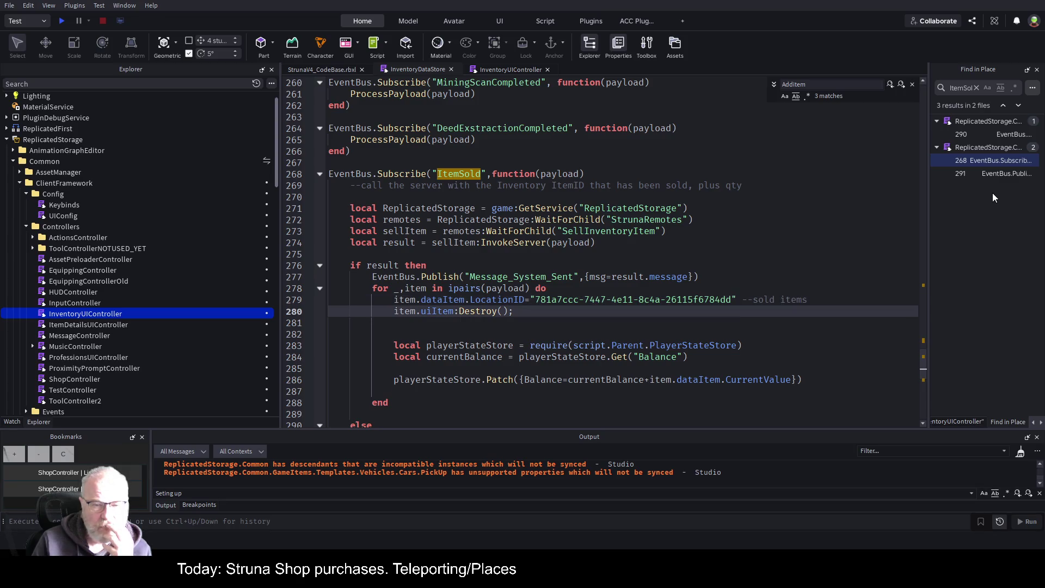
key(Down)
key(Up)
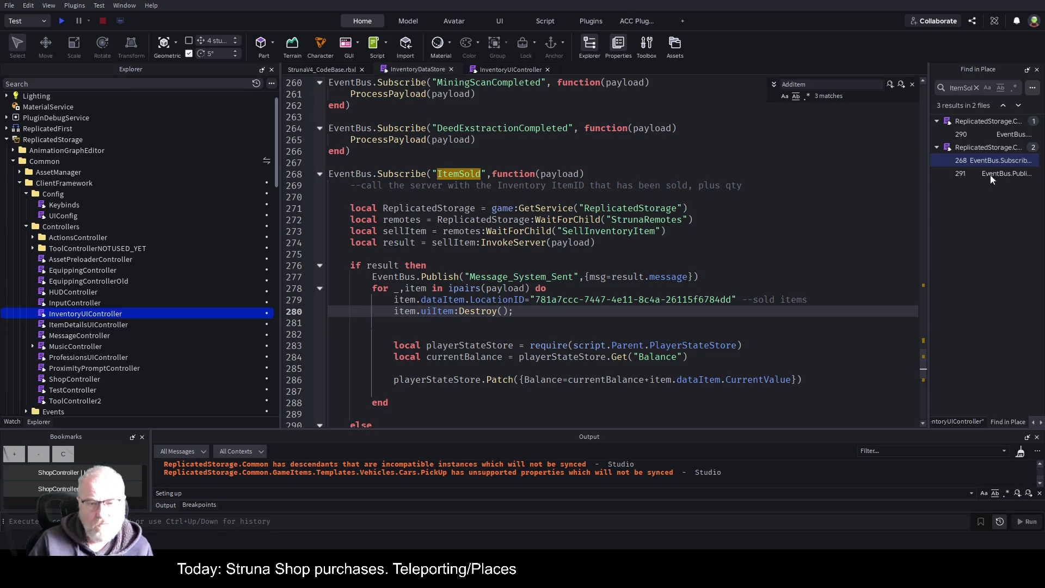
key(ctrl+s)
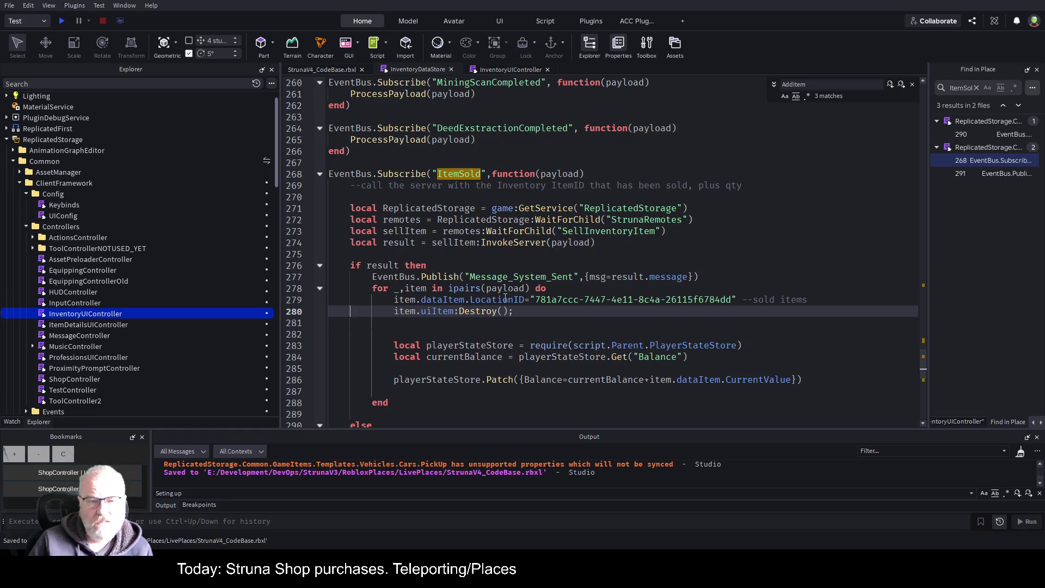
Inspect the LocationID assignment and its GUID string on line 279
click(505, 299)
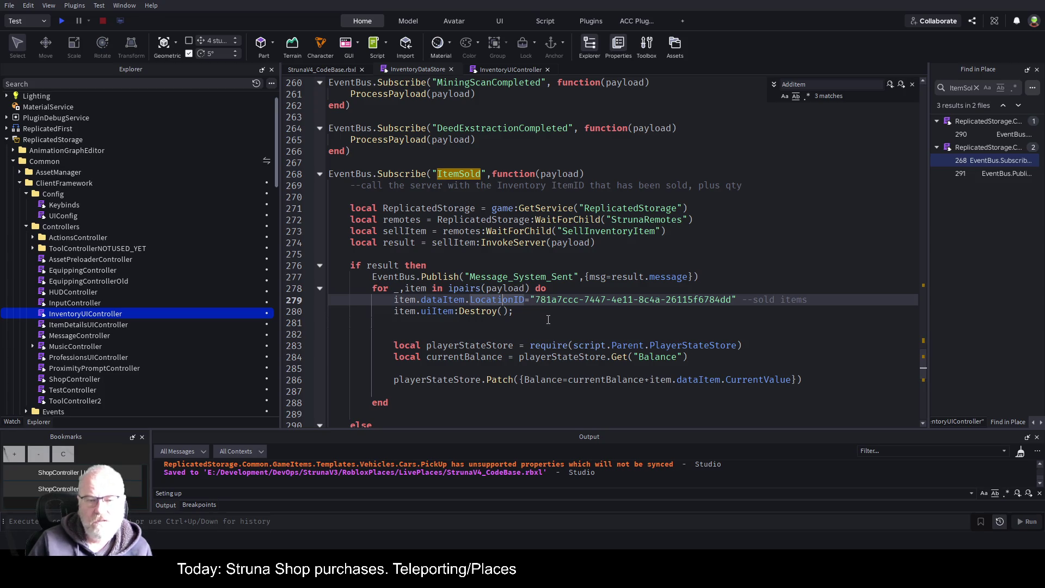
double_click(505, 299)
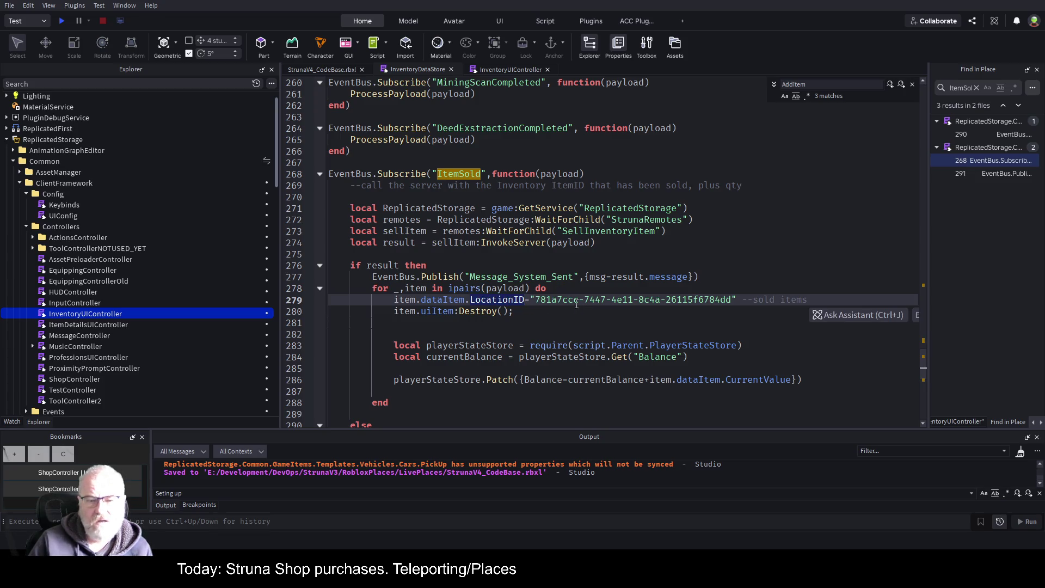
click(536, 299)
drag(539, 300, 736, 300)
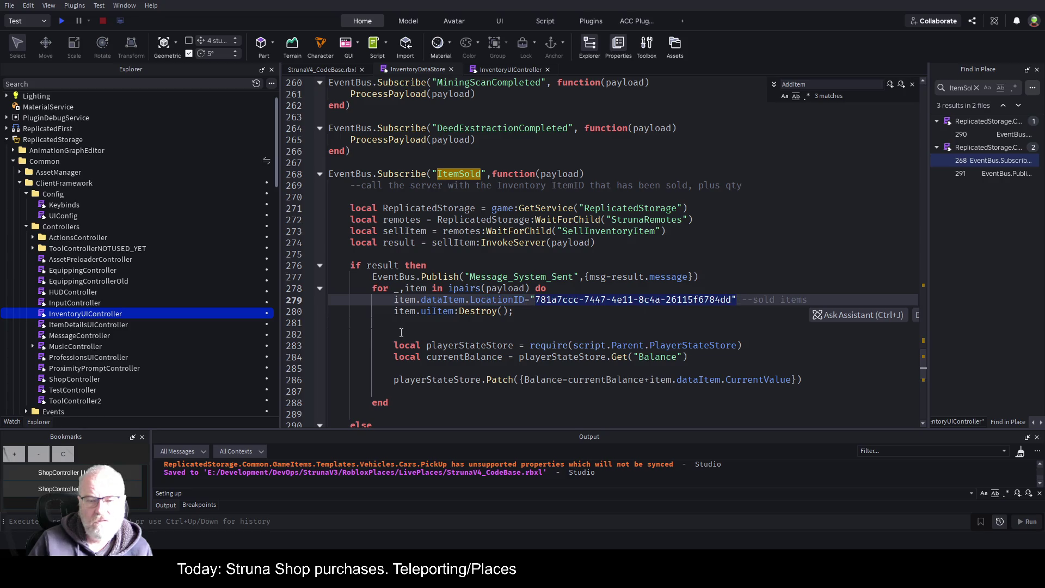
key(Down)
key(Down)
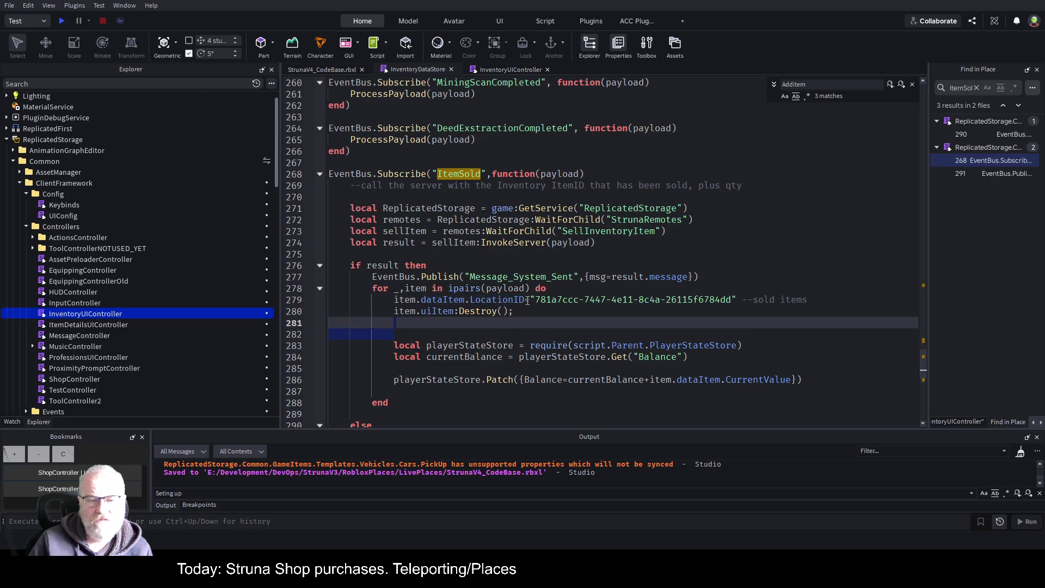
drag(394, 300, 744, 298)
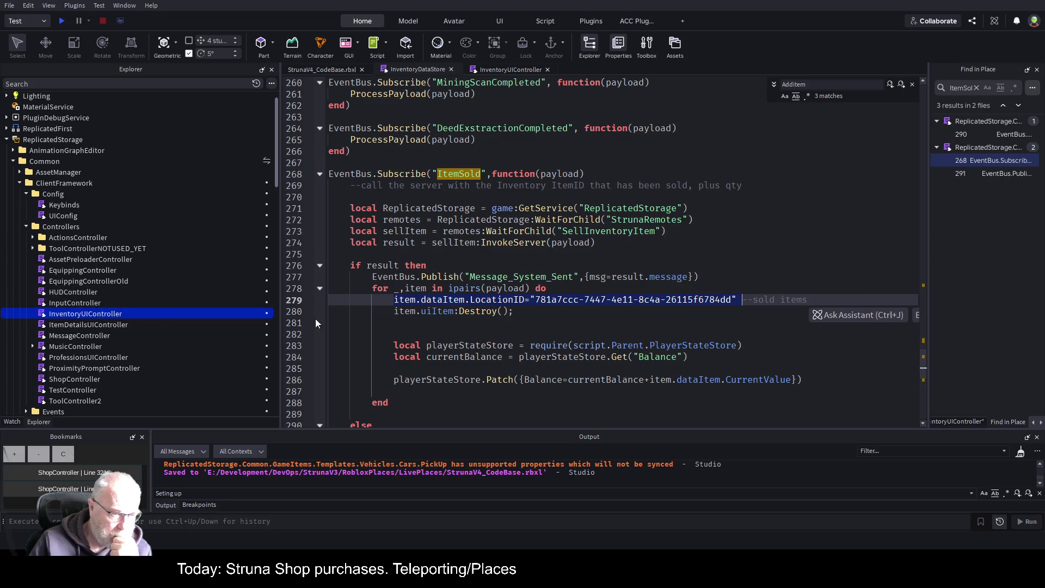
click(567, 287)
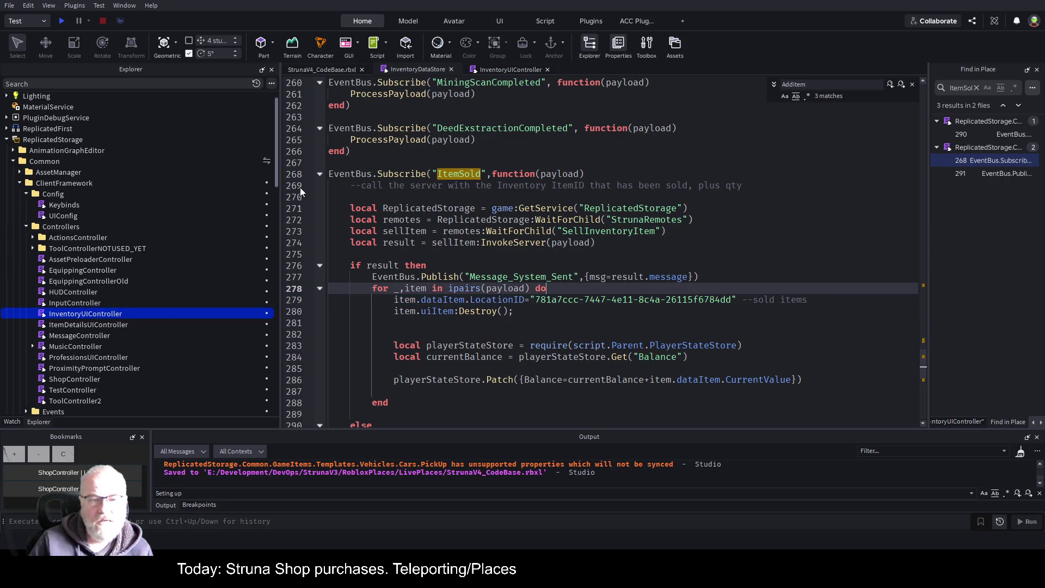
Fold the ItemSold handler and the ProcessPayload function
click(319, 175)
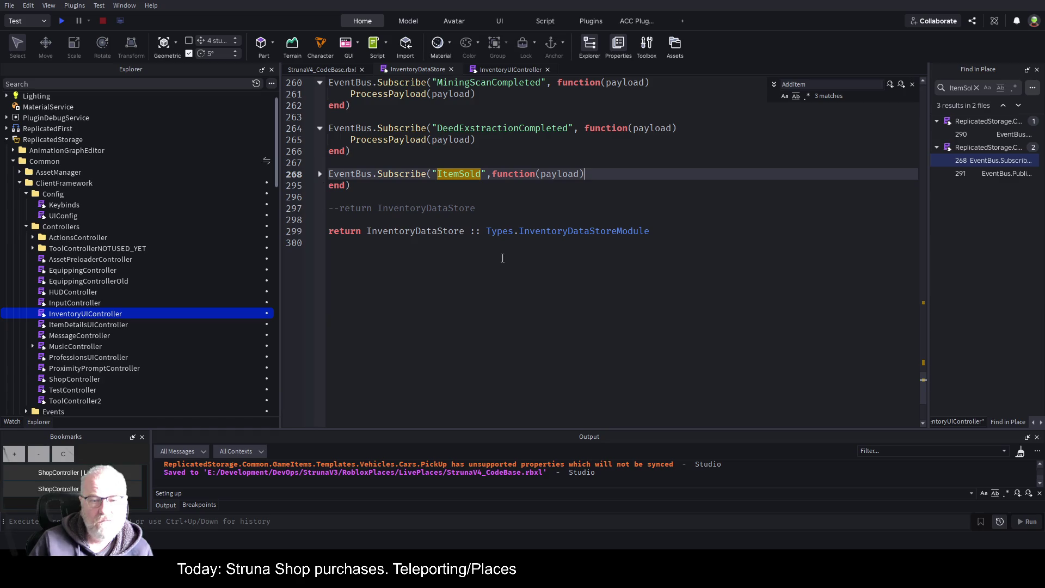
scroll(507, 267, up, 9)
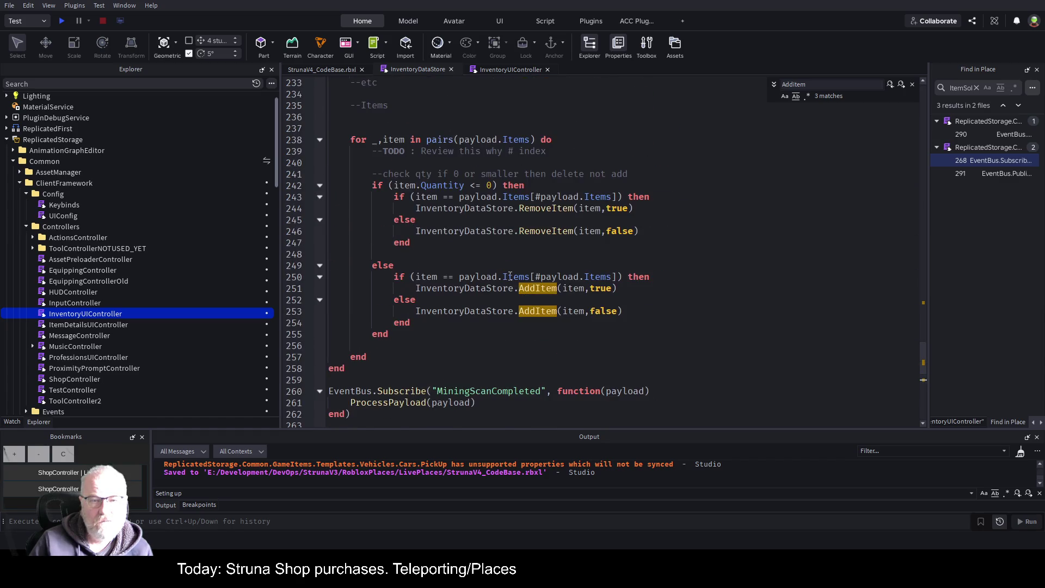
scroll(510, 276, up, 7)
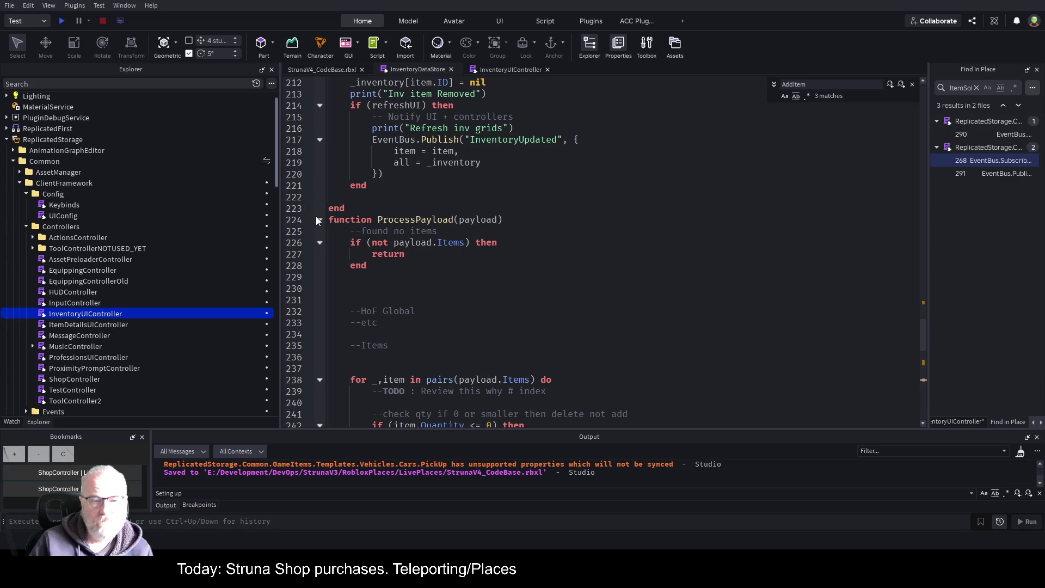
click(317, 218)
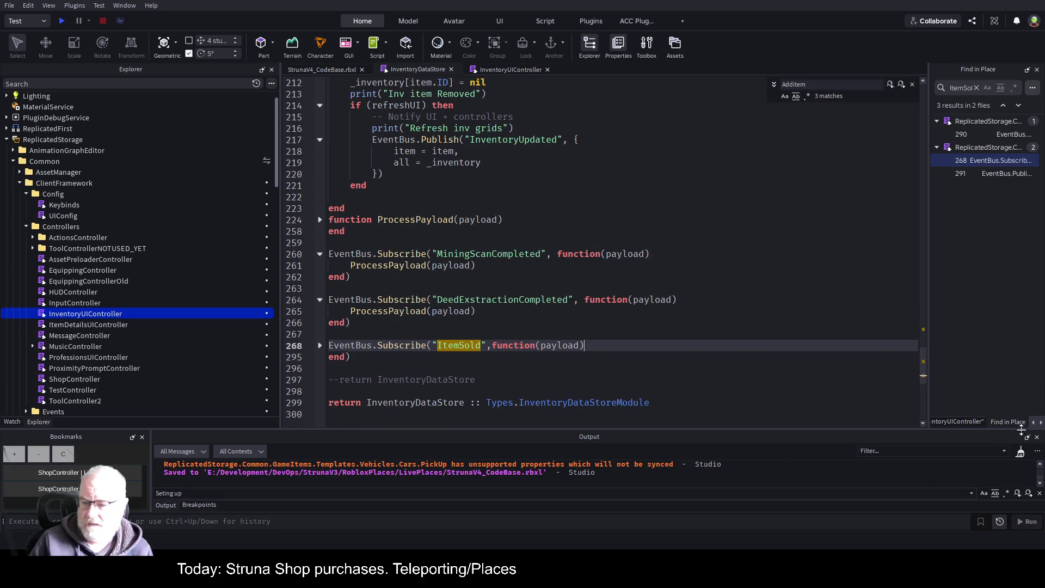
click(1041, 422)
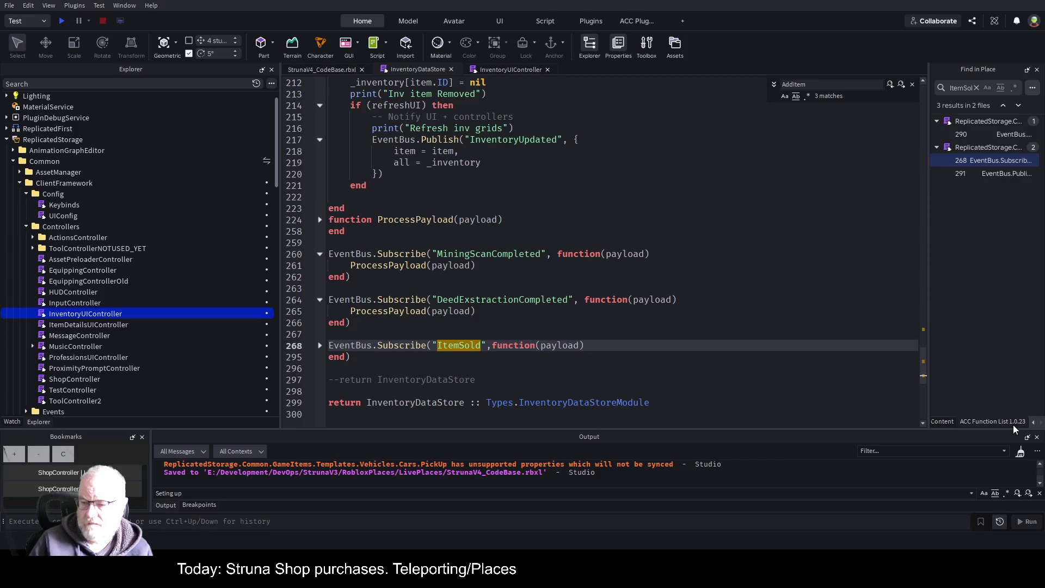
Open and widen the ACC Function List, then jump to RefreshAllGrids in InventoryUIController
click(1005, 422)
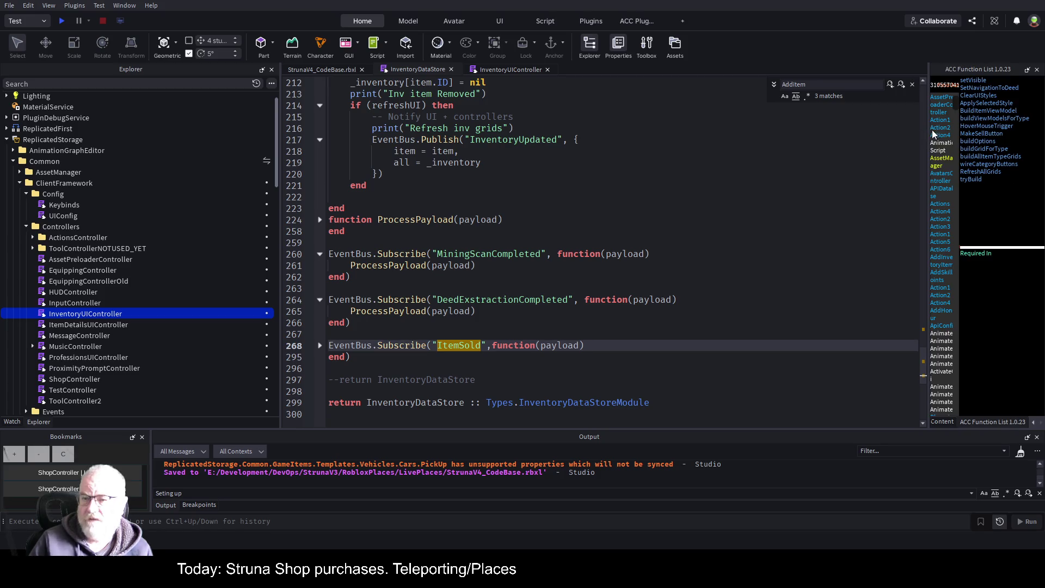
drag(927, 134, 726, 134)
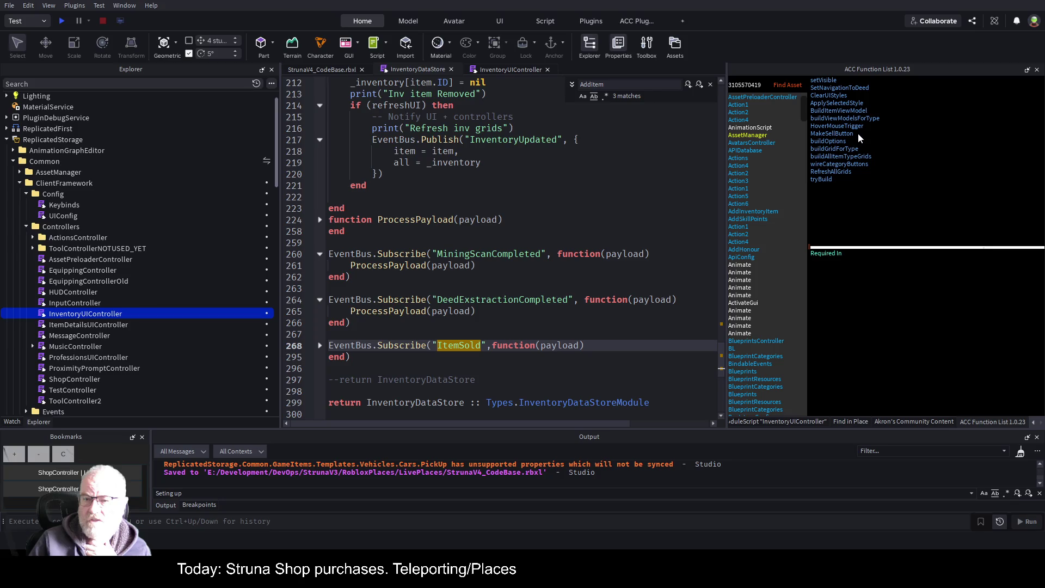
click(839, 173)
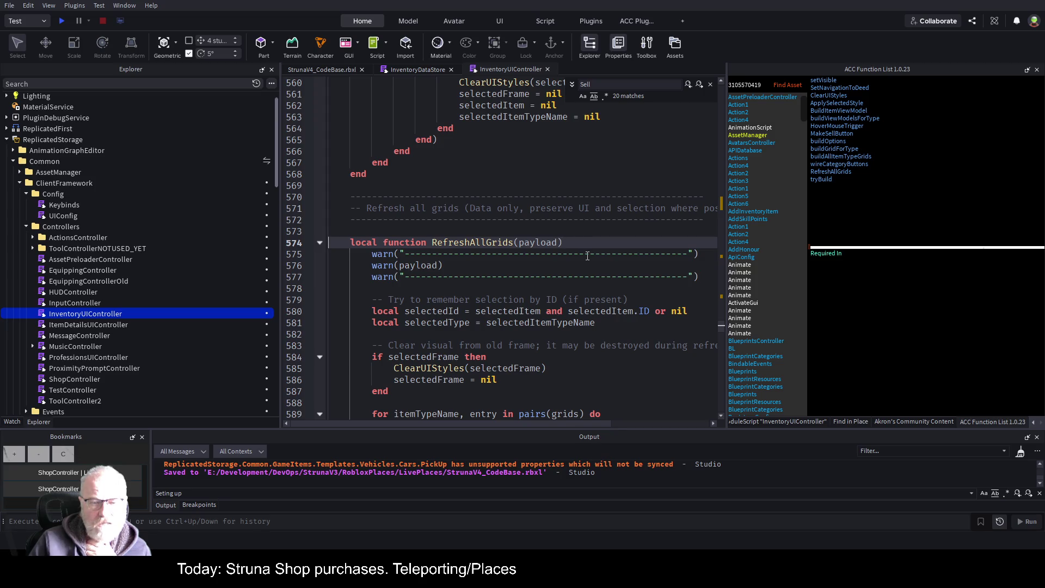
scroll(587, 256, down, 3)
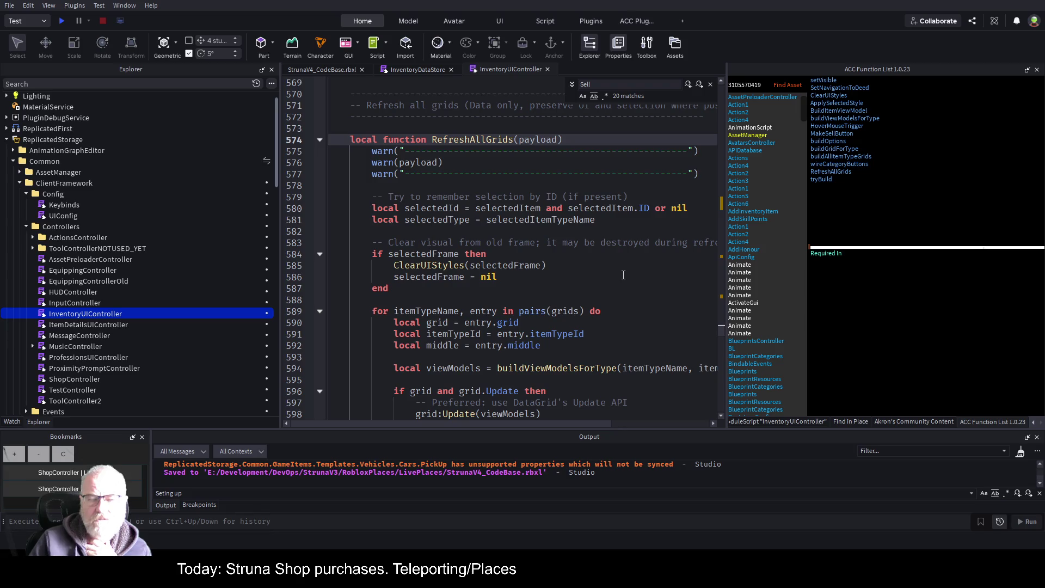
click(417, 69)
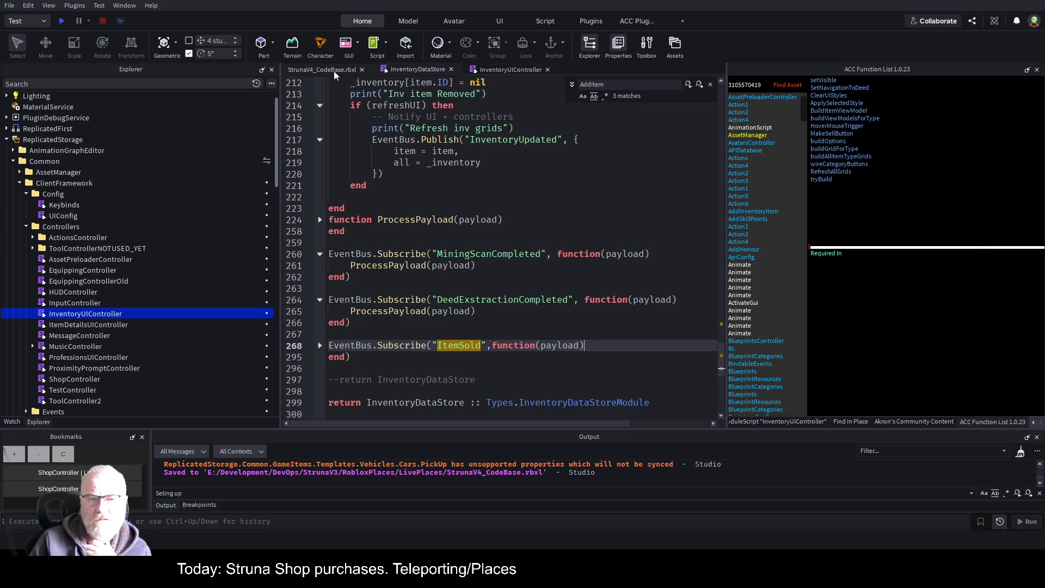
click(505, 67)
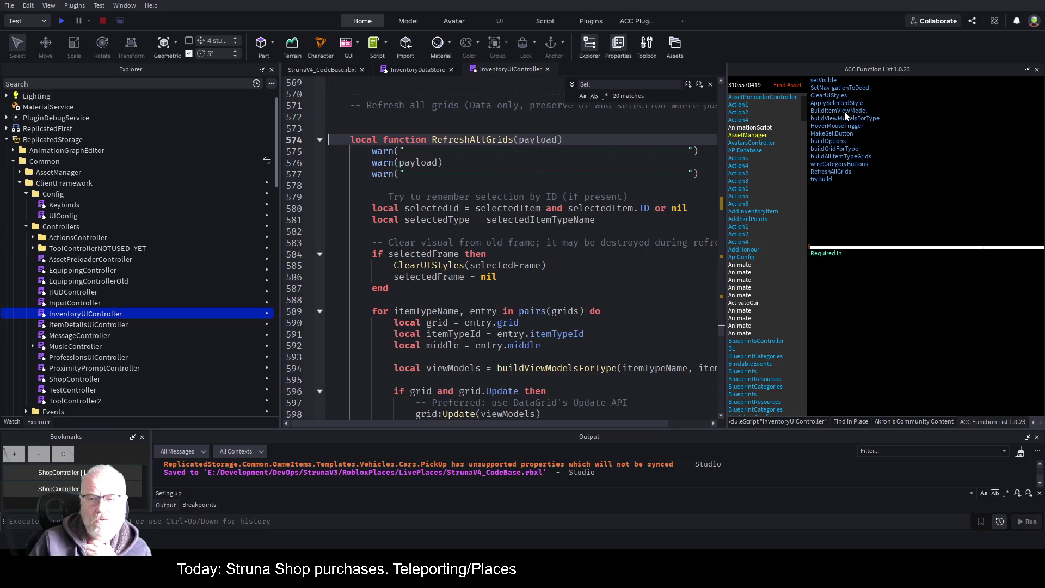
Jump to buildOptions, inspect the MakeSellButton call on line 410, and go to line 292
click(840, 141)
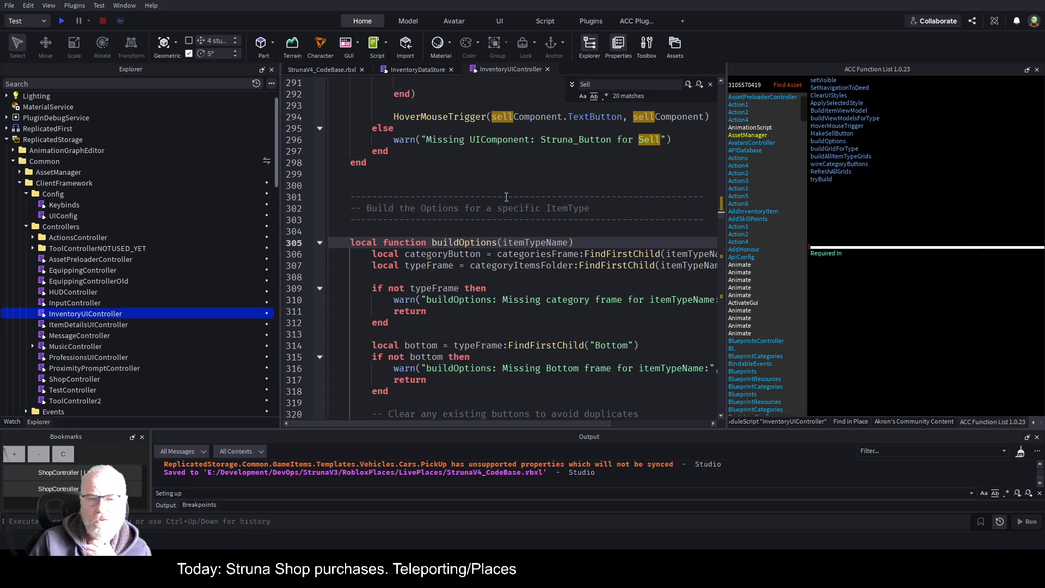
scroll(506, 197, down, 4)
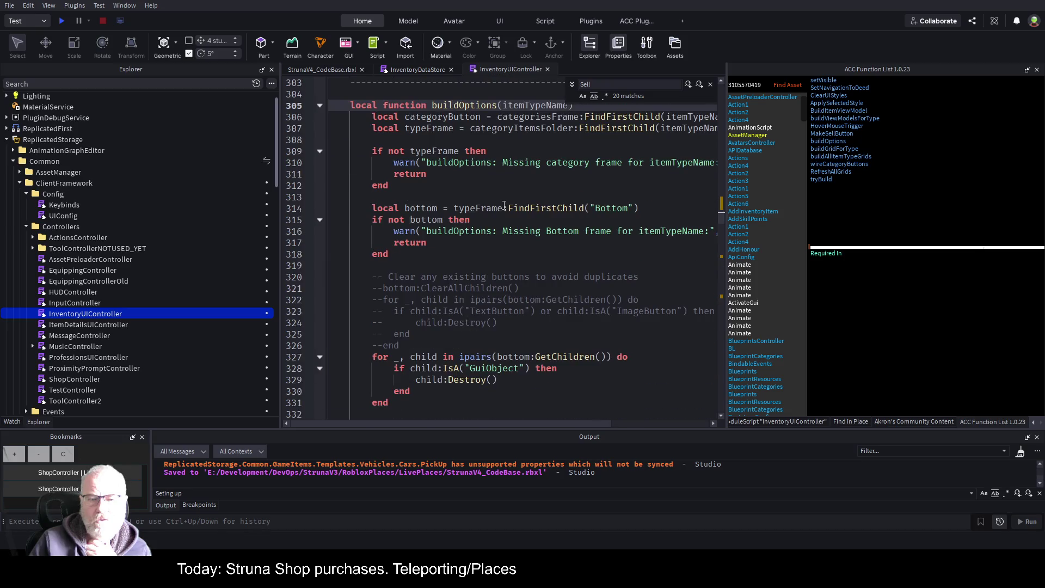
scroll(504, 205, down, 4)
scroll(504, 204, down, 12)
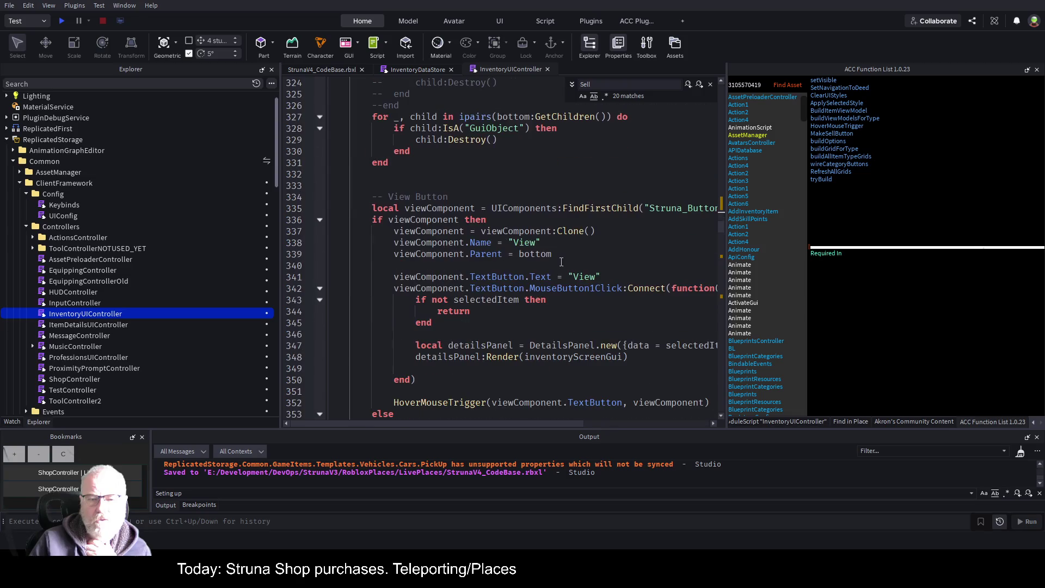
scroll(438, 233, down, 14)
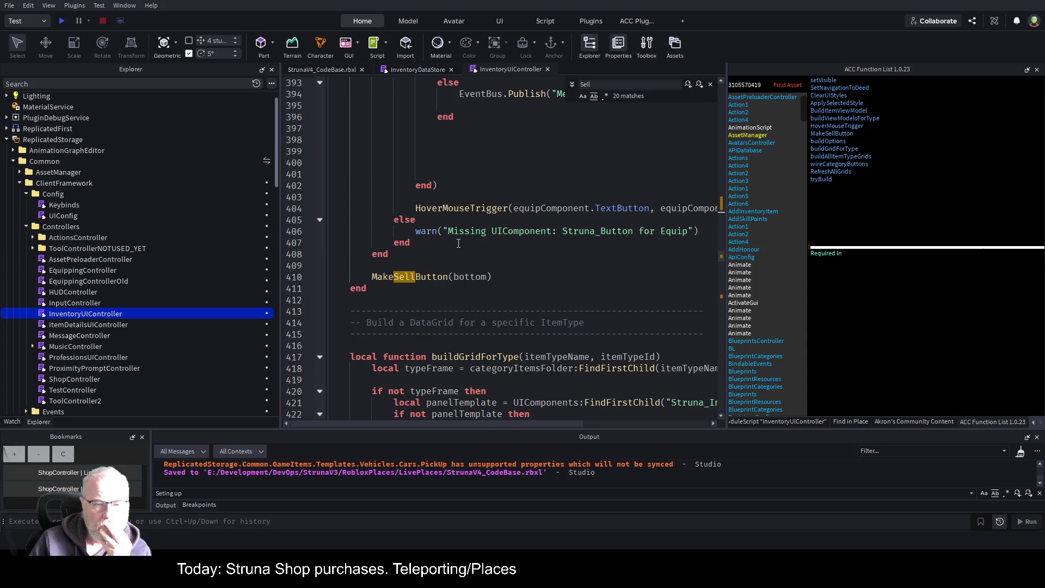
click(436, 278)
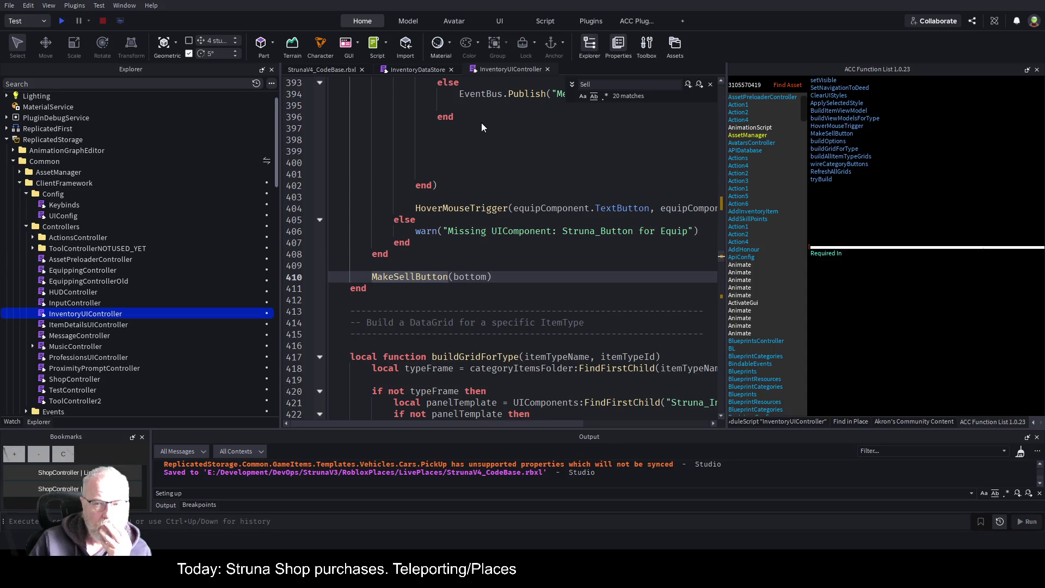
click(842, 140)
scroll(483, 276, up, 10)
scroll(484, 276, down, 6)
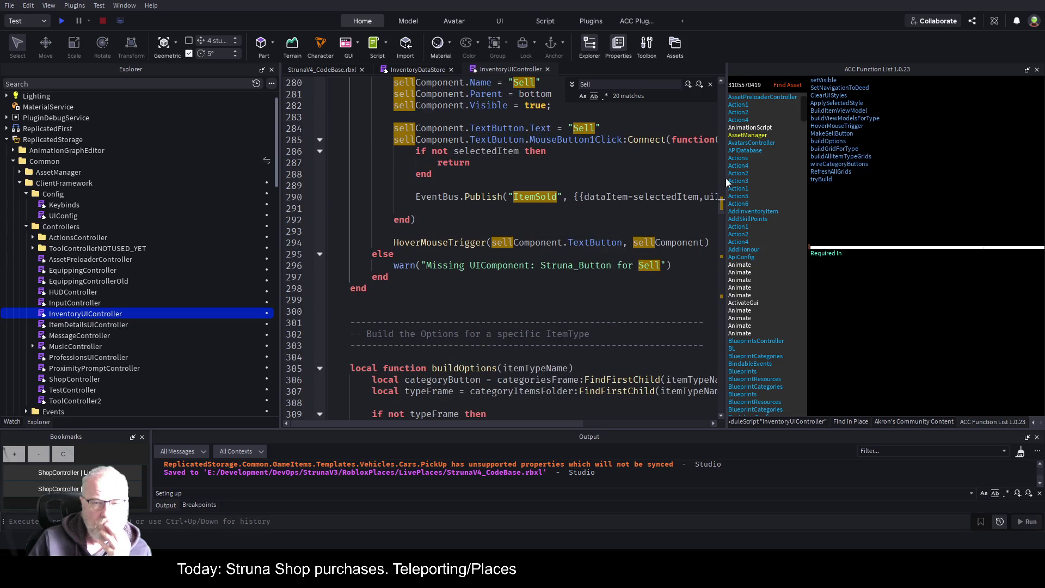
drag(728, 183, 874, 182)
click(573, 215)
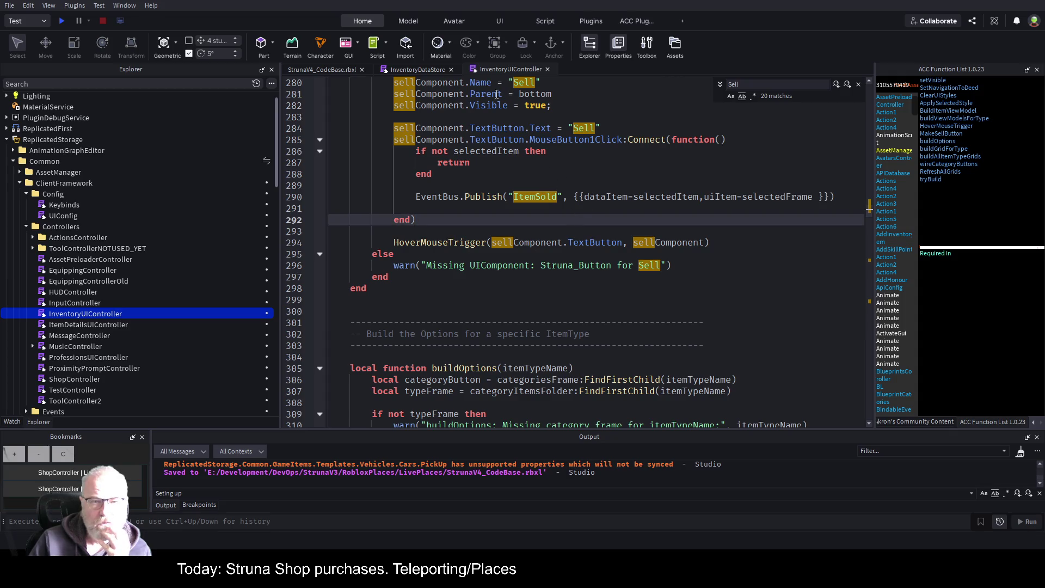
In InventoryDataStore, unfold the ItemSold handler and go to LocationID on line 279
click(430, 70)
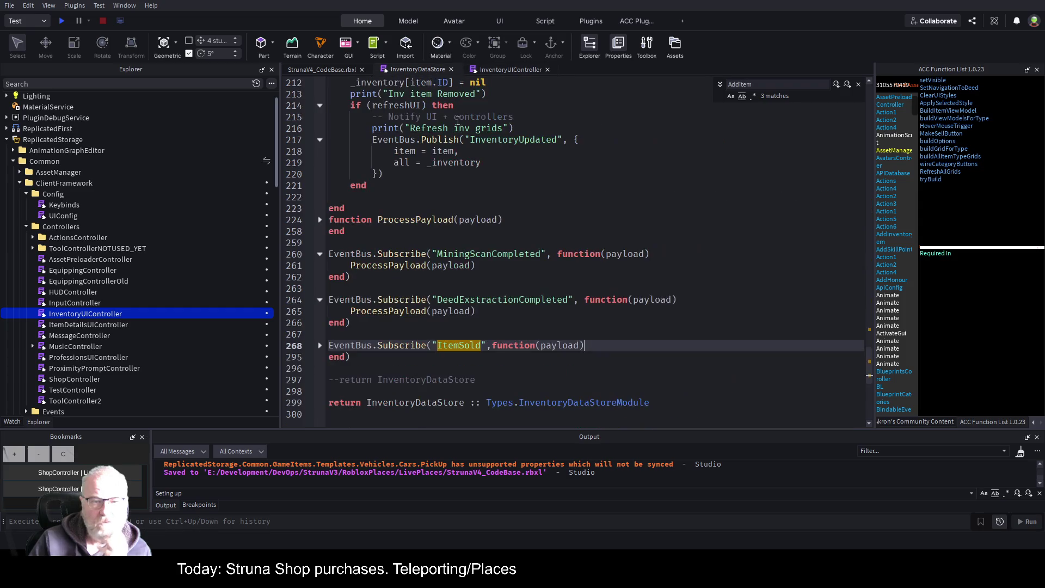
click(589, 231)
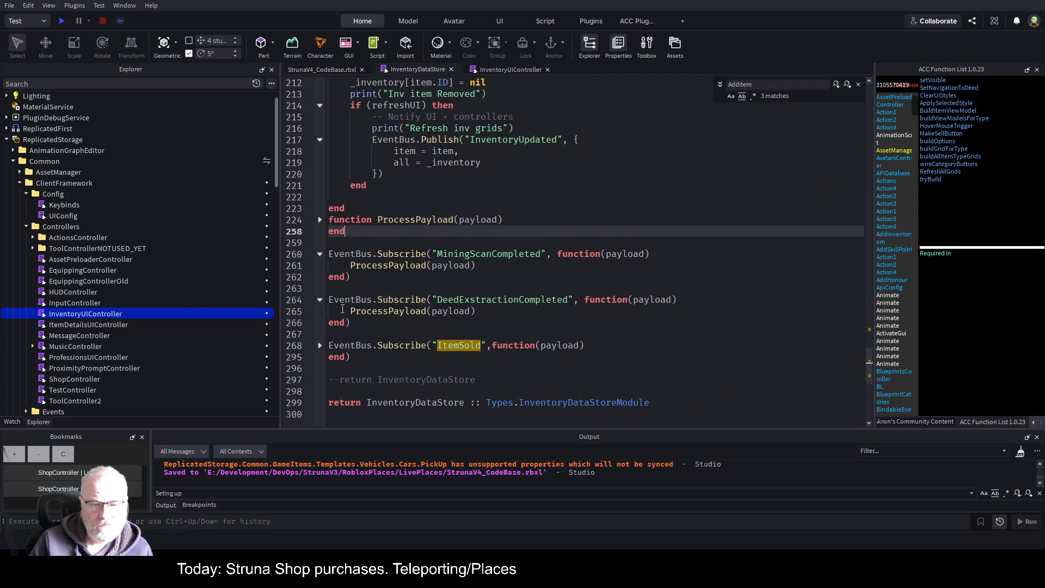
scroll(342, 309, down, 1)
click(320, 311)
scroll(431, 293, down, 4)
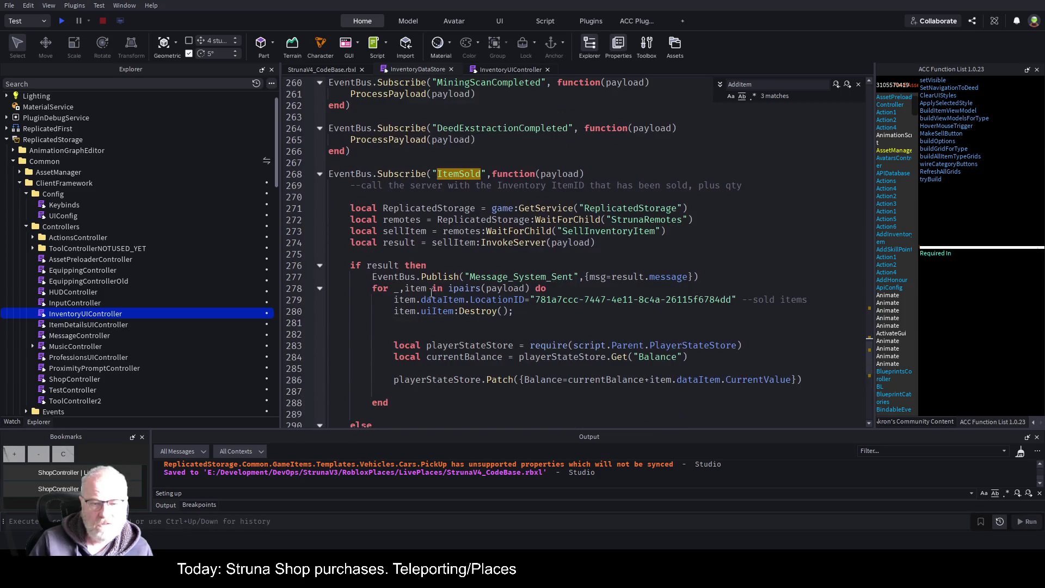
click(526, 299)
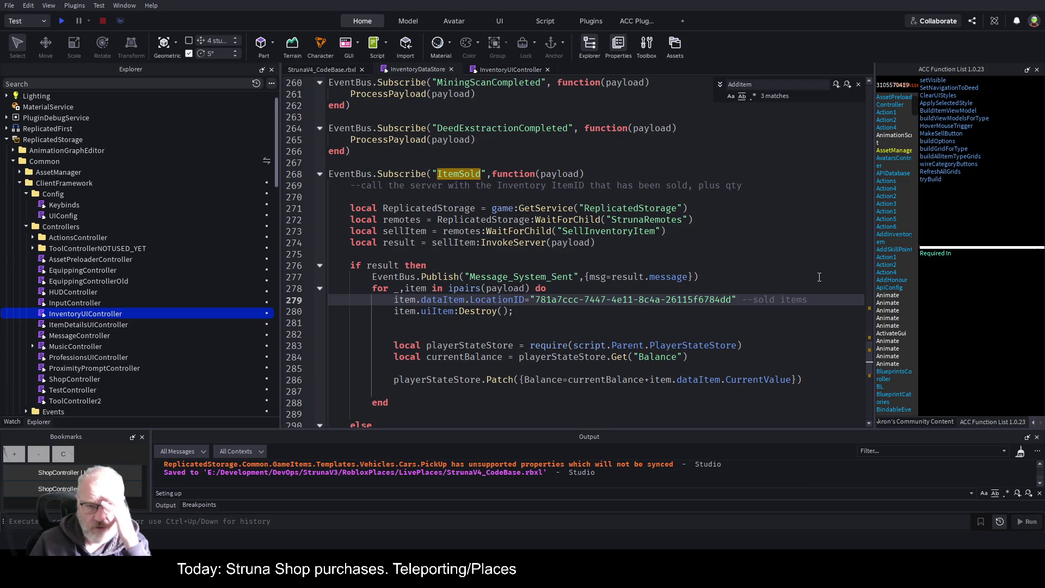
Step through lines 278–280 and select the old LocationID assignment on line 279
key(Right)
key(Right)
key(Left)
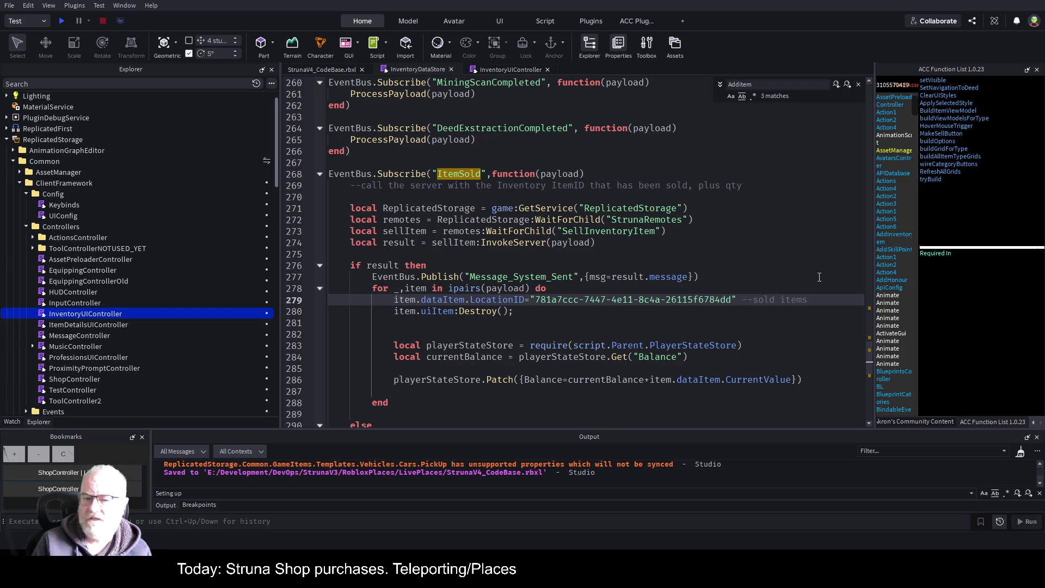
key(Left)
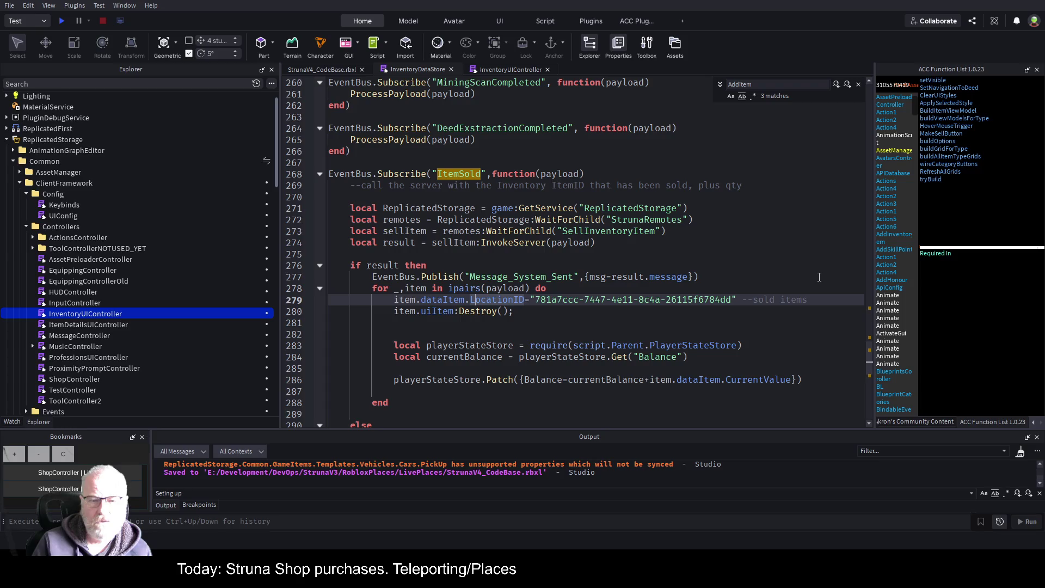
key(Up)
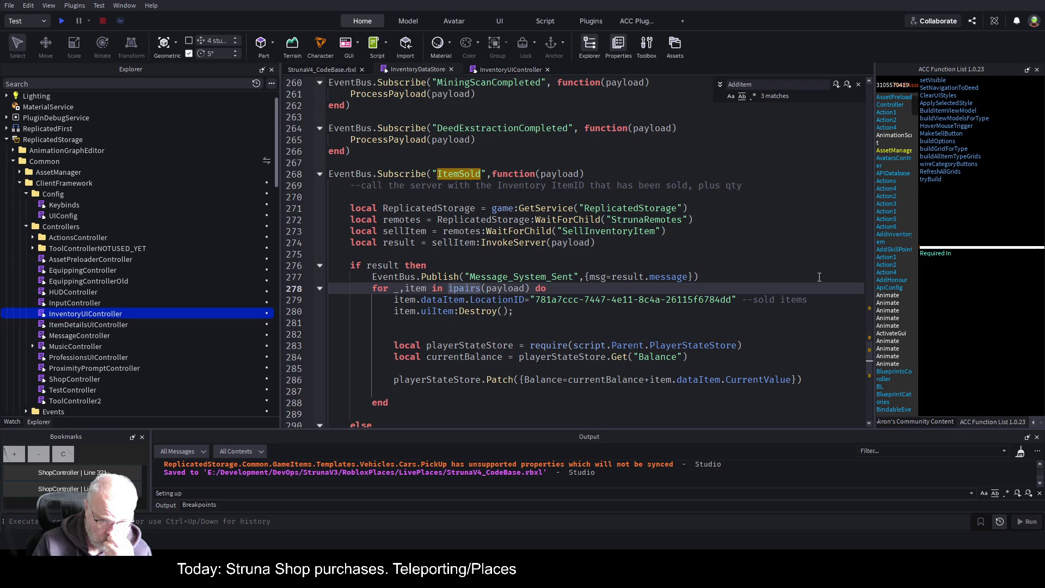
key(Down)
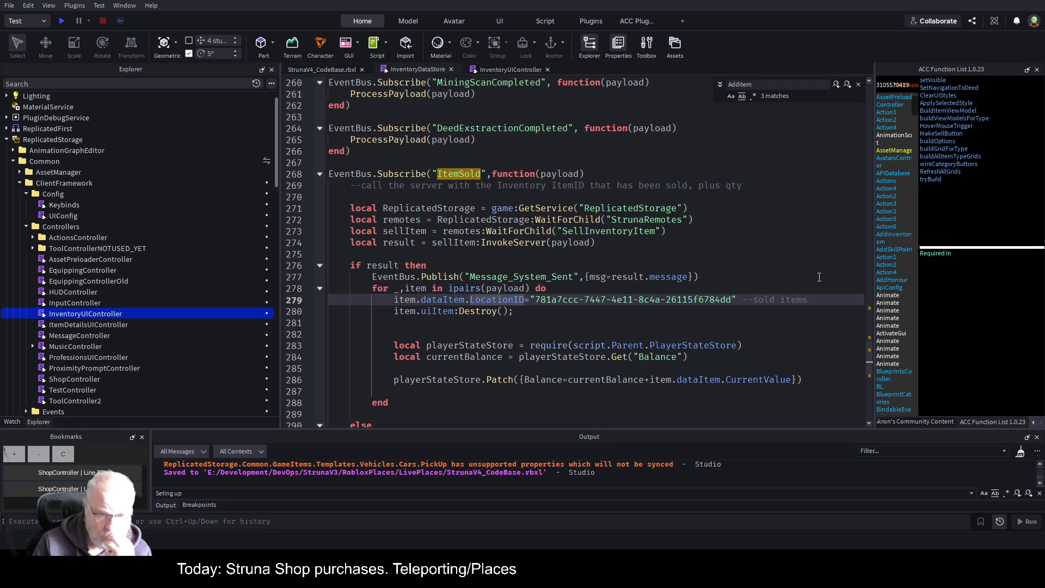
key(Down)
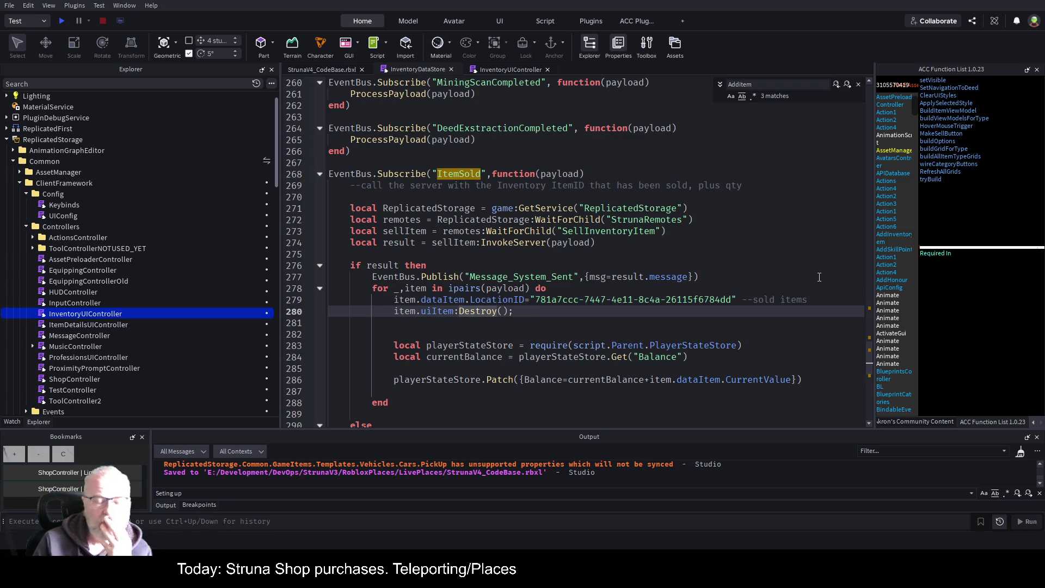
key(Up)
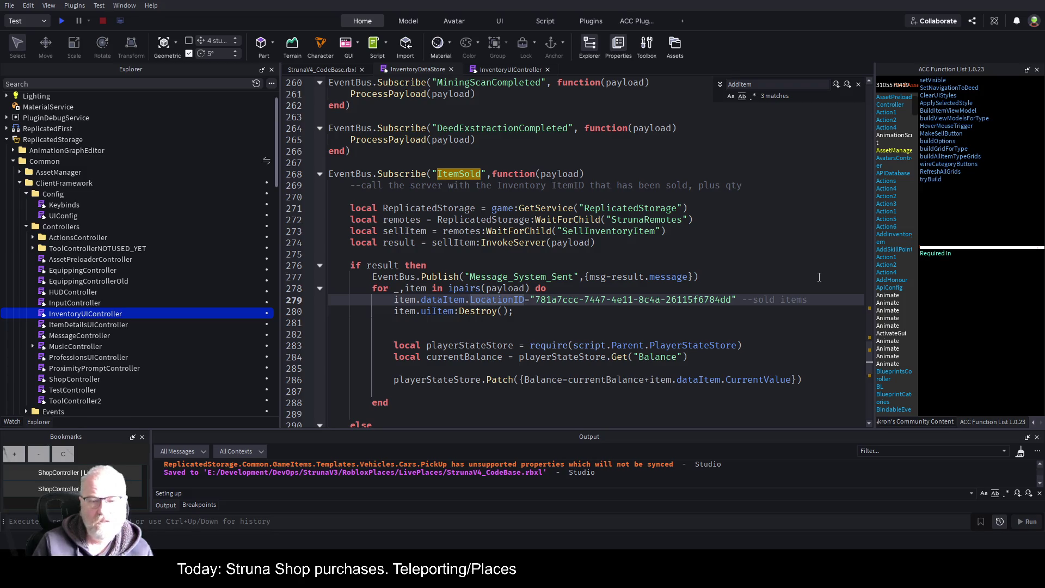
key(shift+End)
Replace line 279's LocationID assignment with '= nil' and a comment about removing sold items' data, then save
key(Delete)
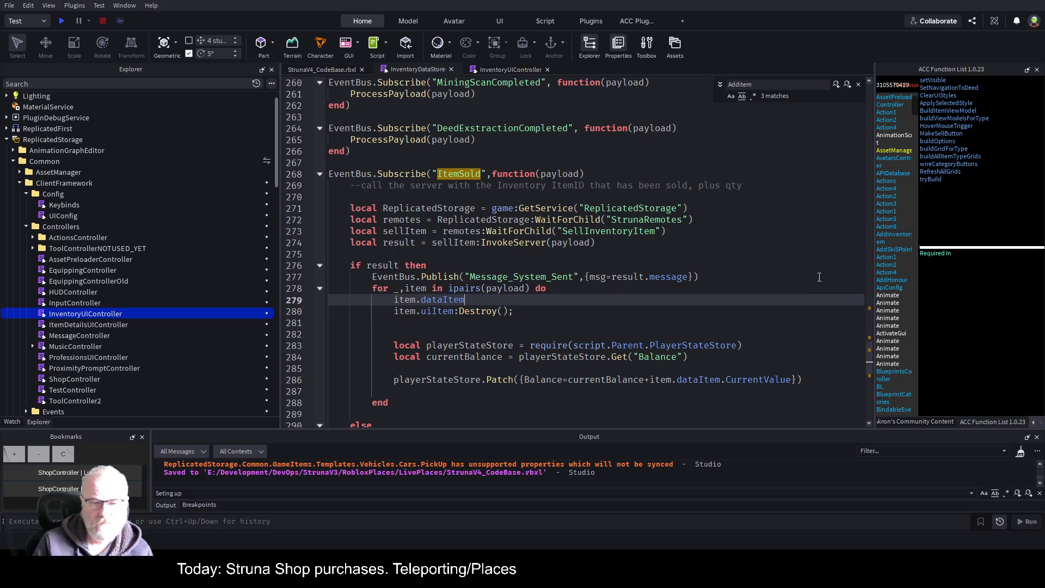
text( = nil )
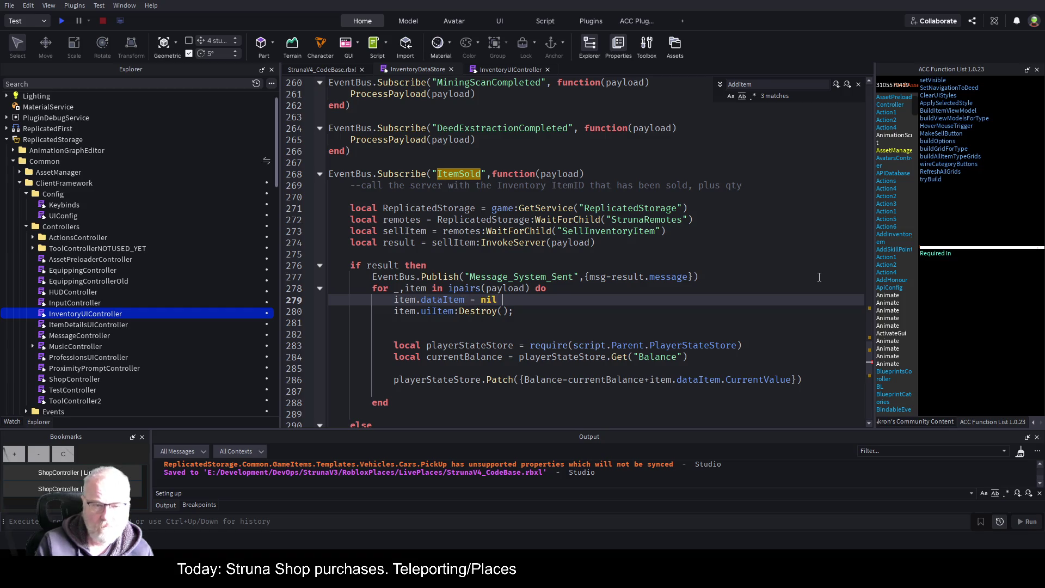
text(--remove the)
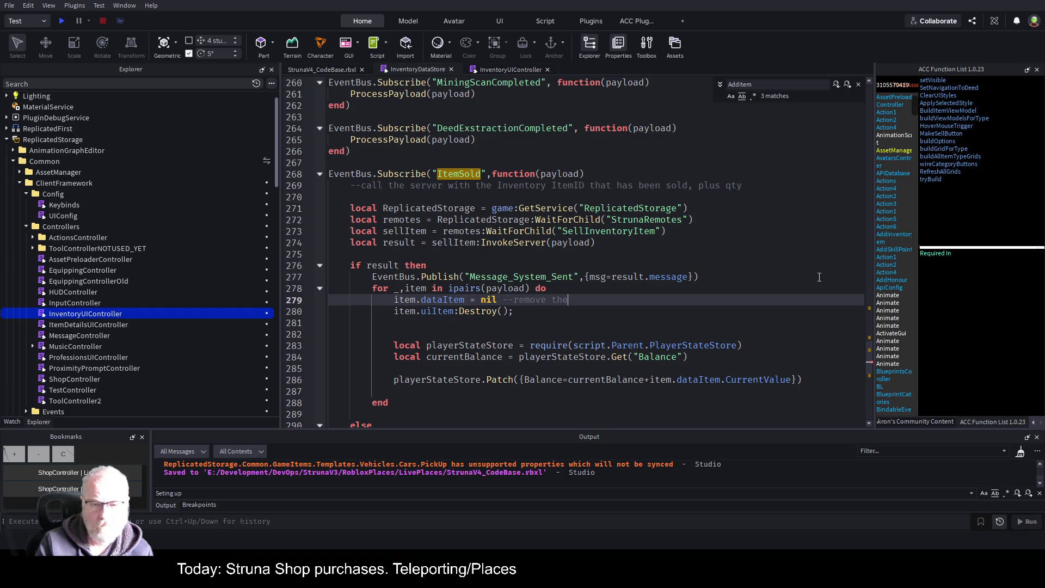
text( items data as on se)
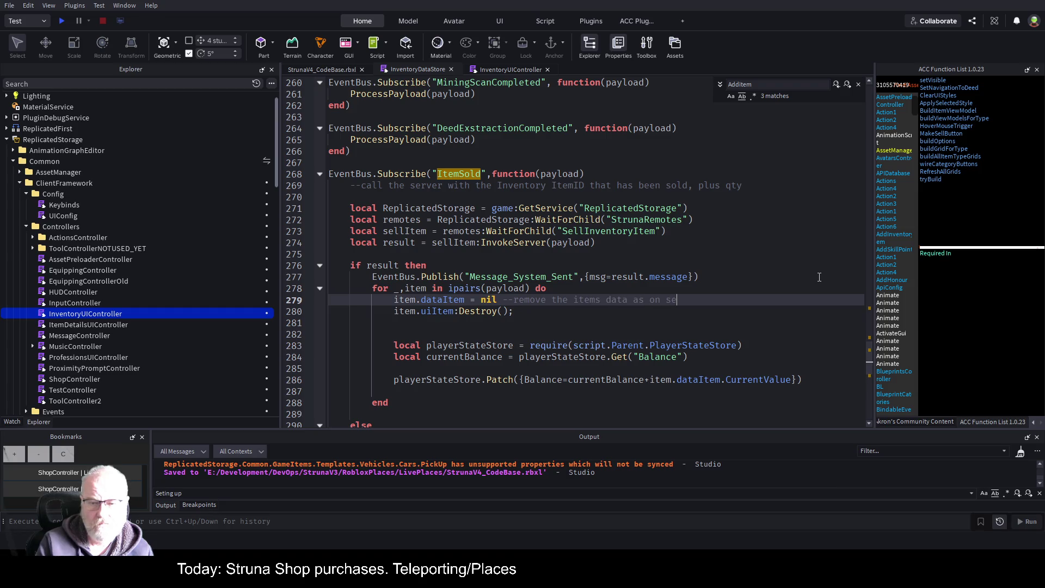
key(BackSpace)
key(BackSpace)
text(t has been moved to)
text( sold )
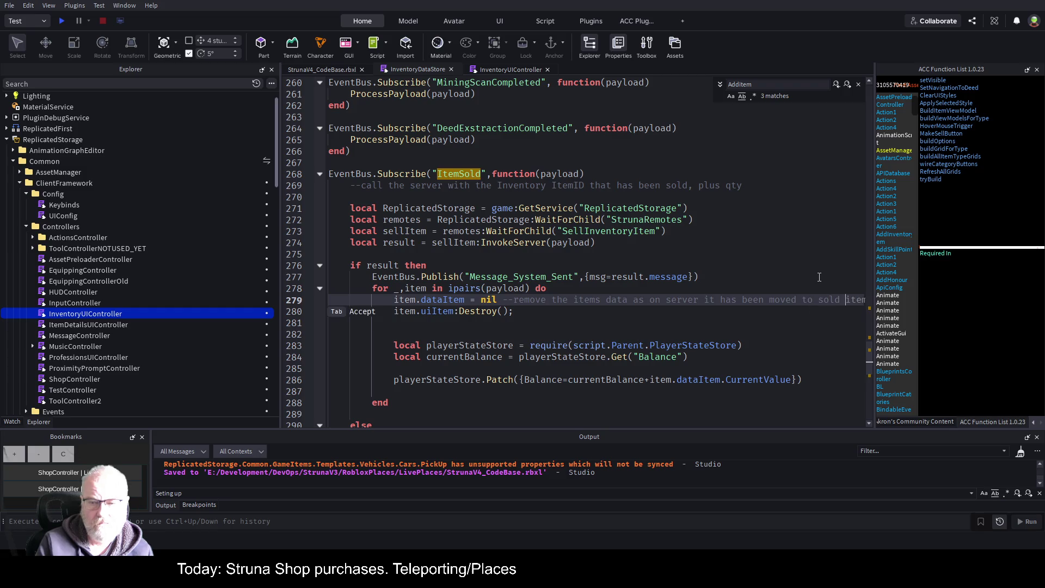
text(item and we only show)
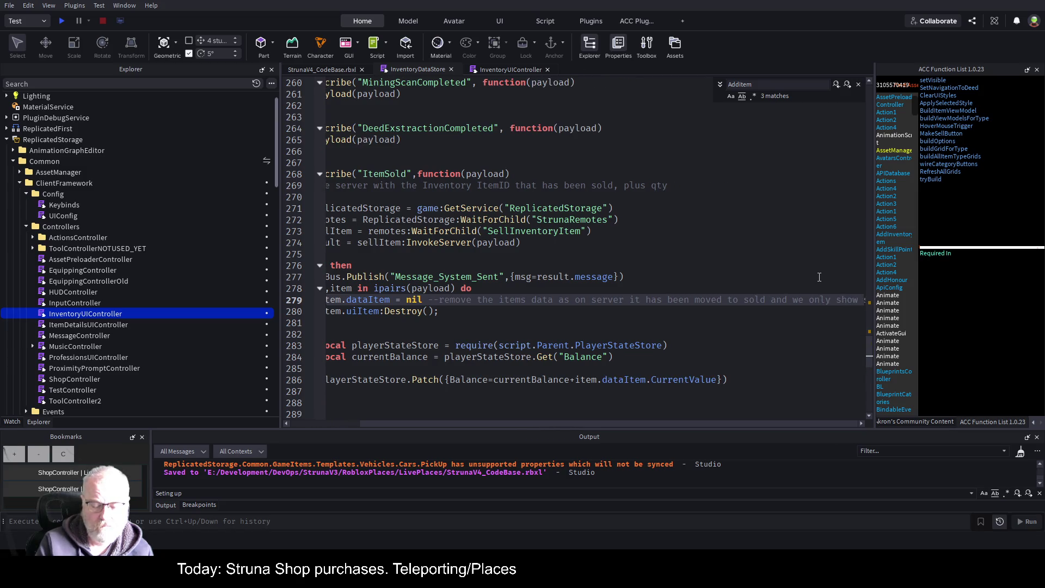
text( none sold)
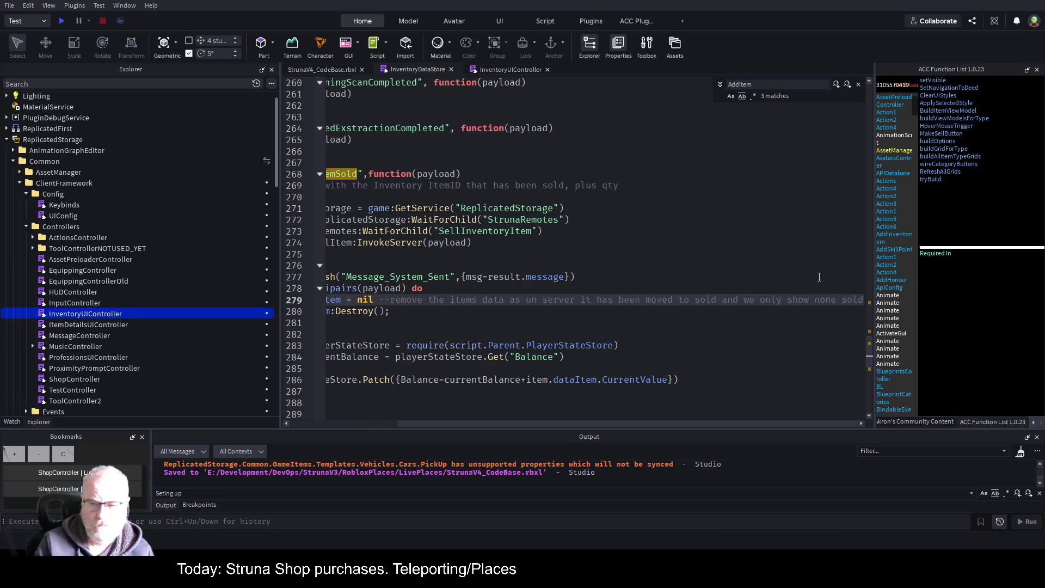
key(Home)
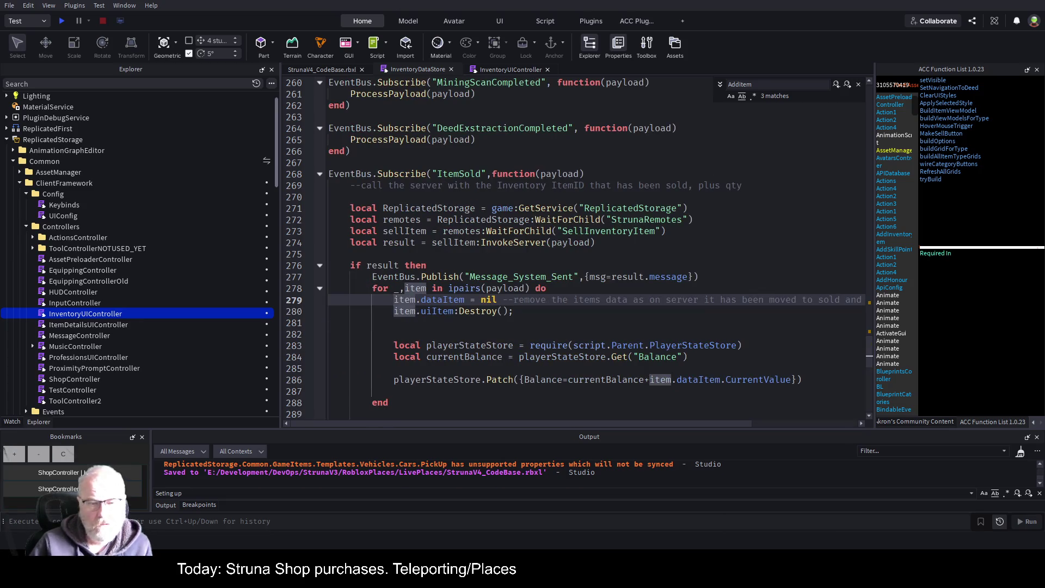
key(ctrl+s)
key(Down)
key(Down)
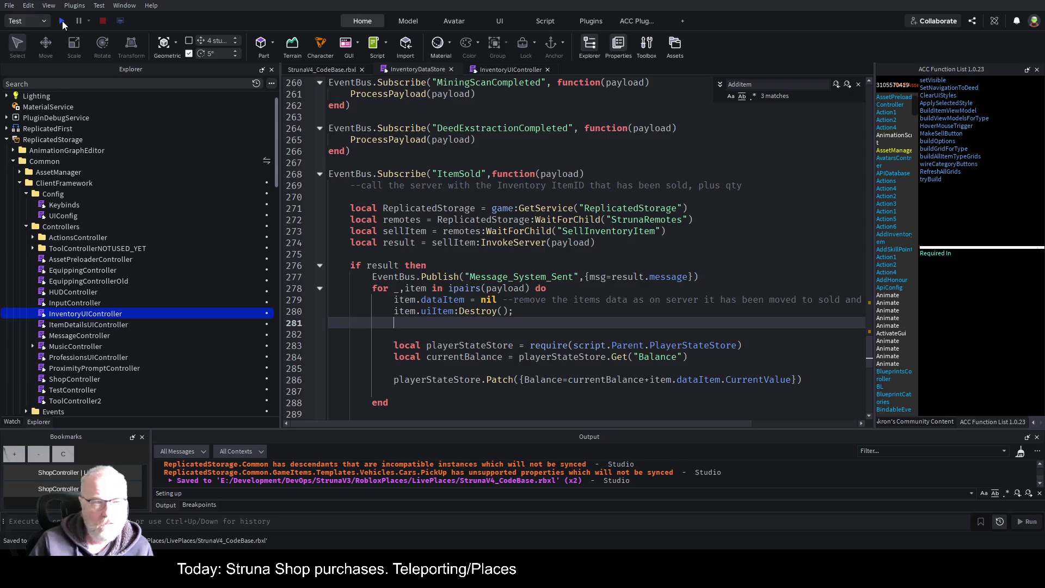
Start a play test, check an OOF001 tool's stats in the Tools inventory, and sell it
click(56, 23)
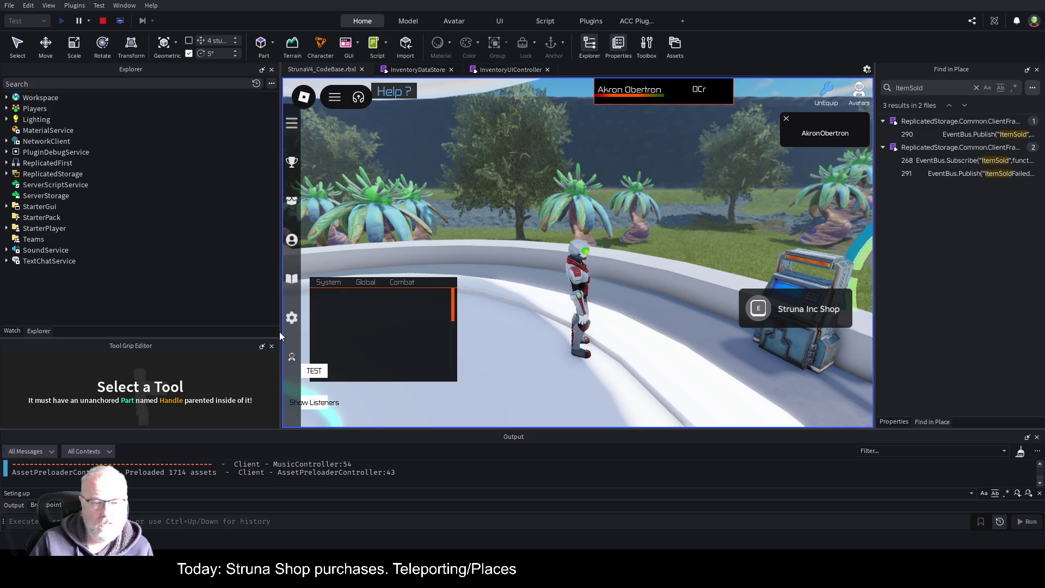
drag(281, 336, 127, 336)
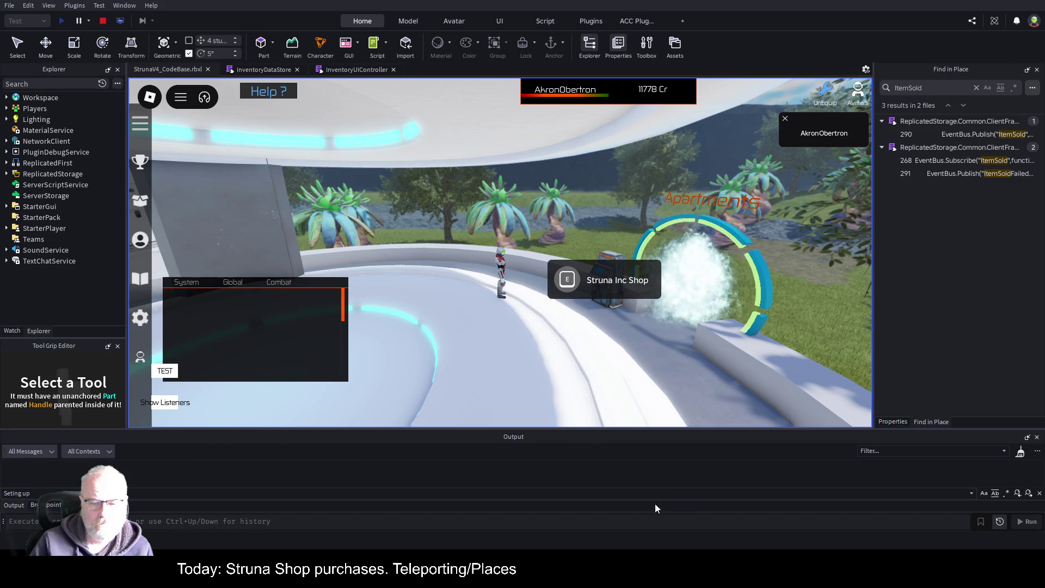
key(i)
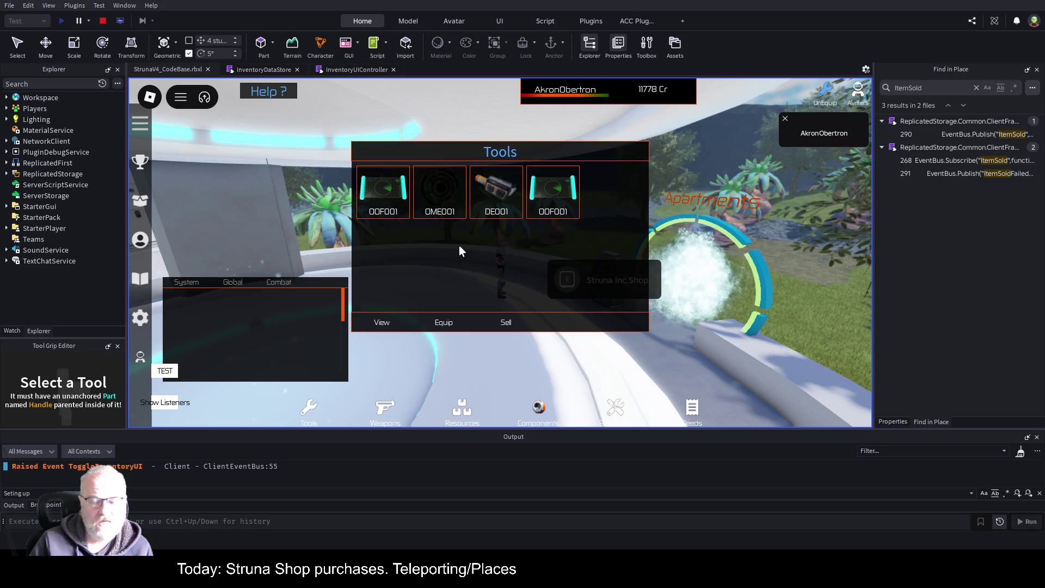
click(383, 193)
click(381, 323)
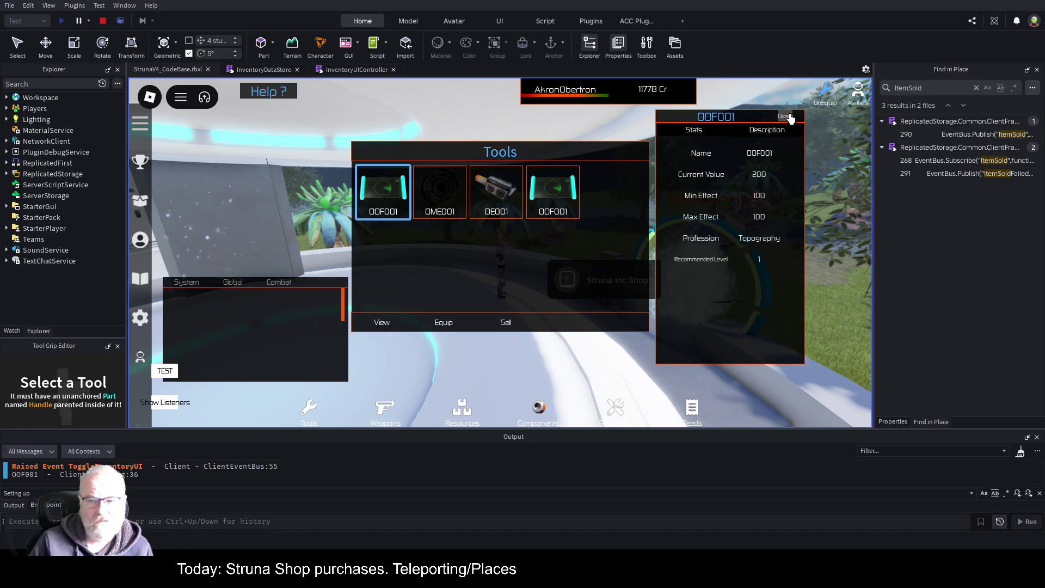
click(785, 118)
click(505, 322)
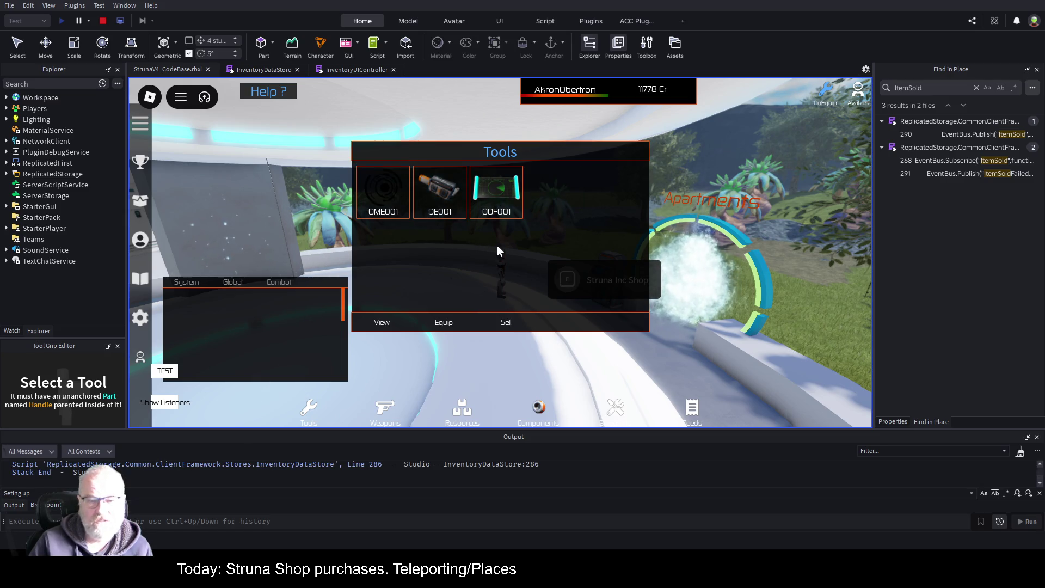
key(i)
Buy OME001 in the Struna Shop and recheck the Tools inventory
click(575, 290)
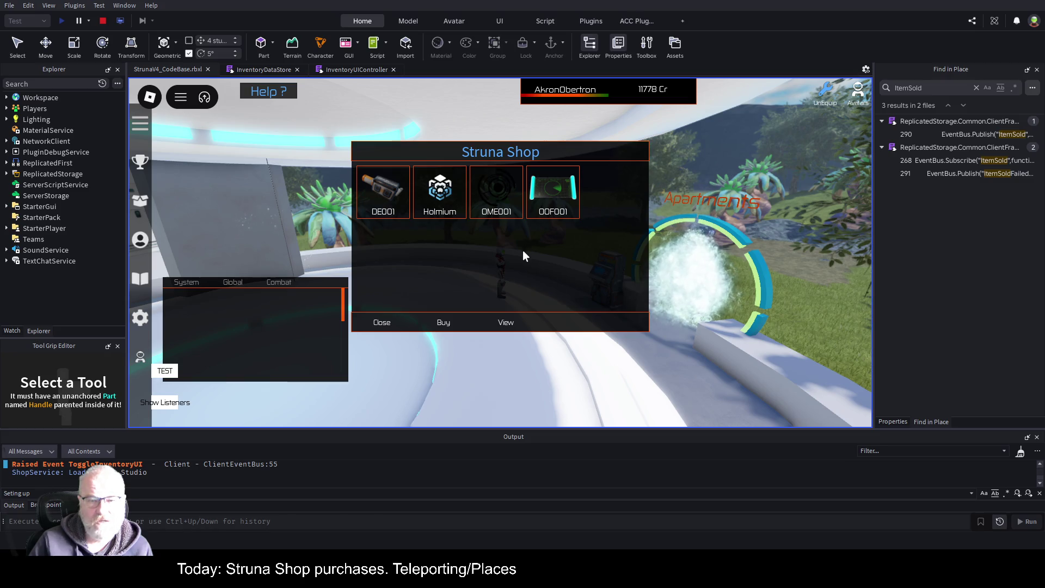
click(515, 213)
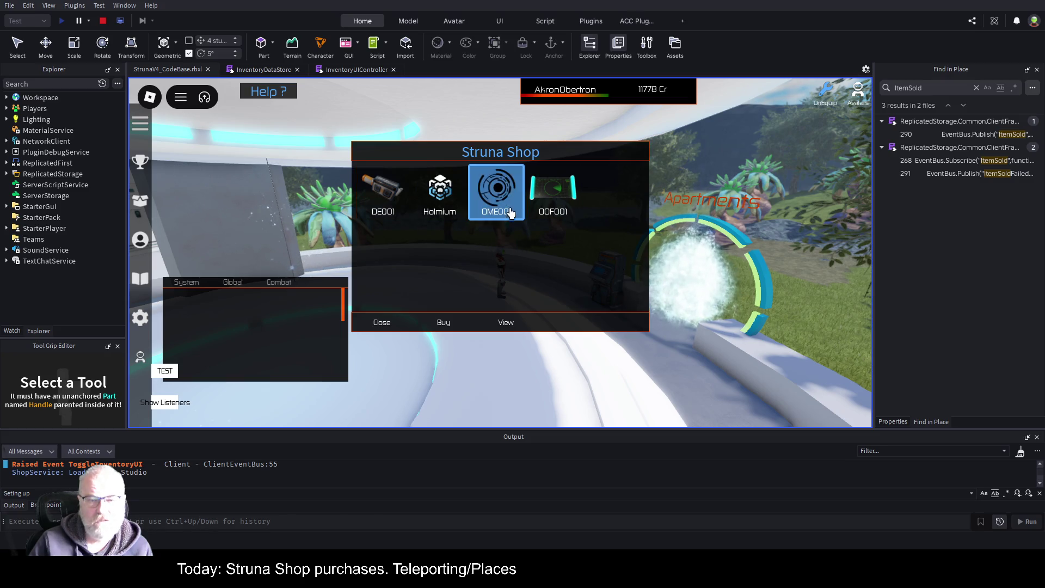
click(443, 323)
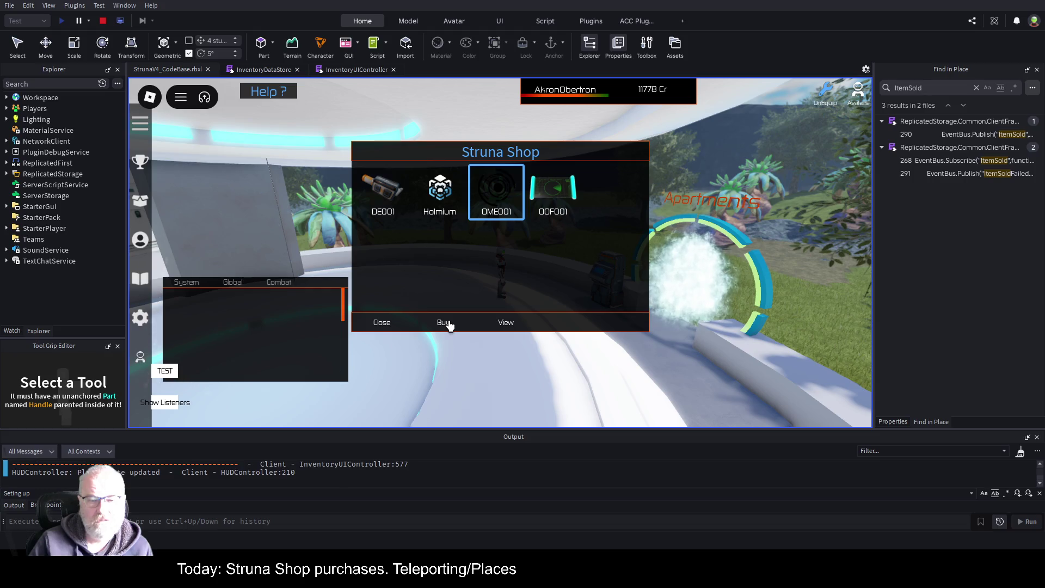
click(381, 322)
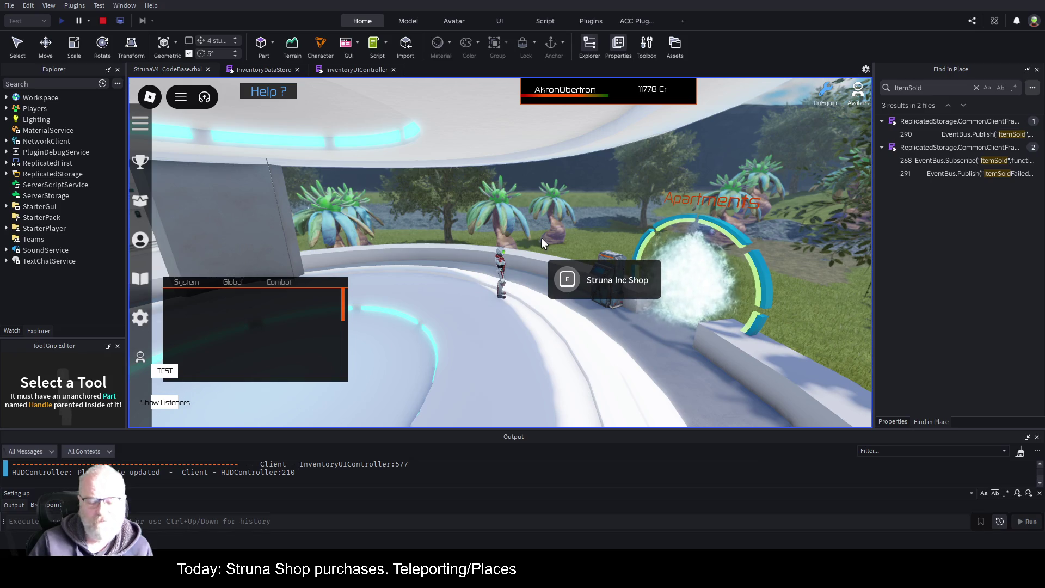
key(i)
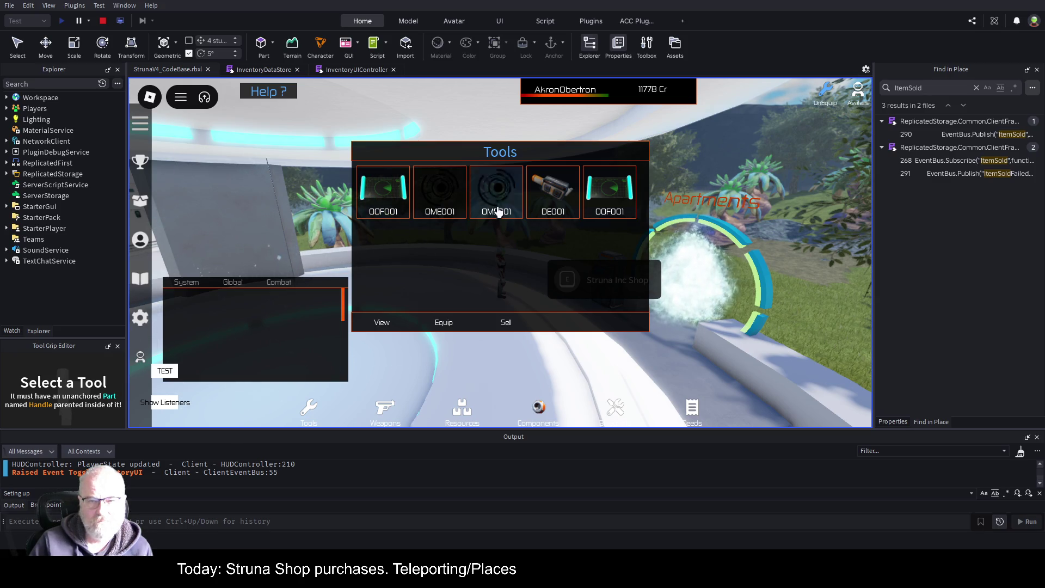
click(343, 70)
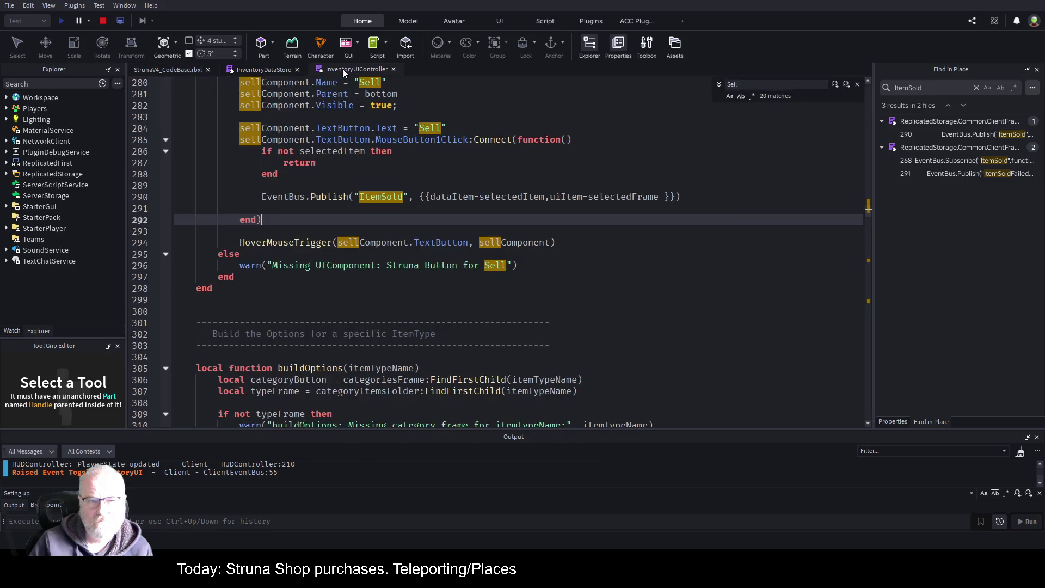
Browse InventoryDataStore, then highlight every sellComponent use in InventoryUIController
click(279, 69)
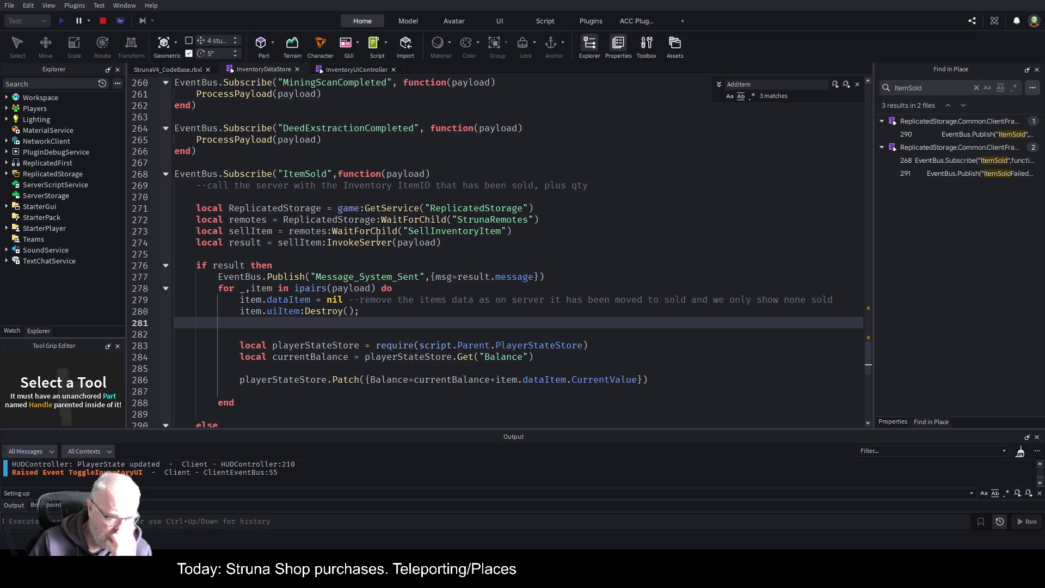
scroll(308, 277, down, 3)
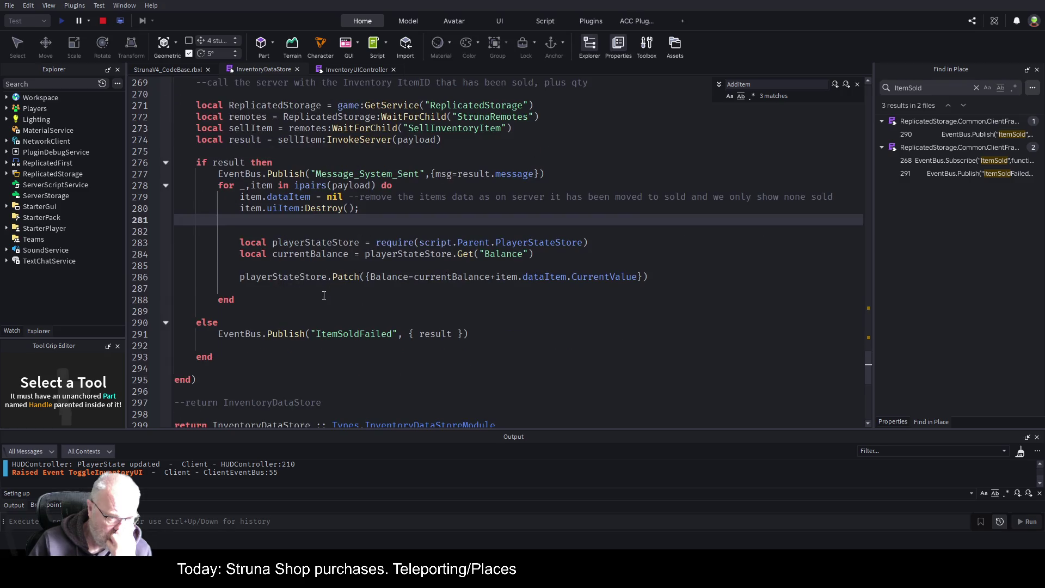
scroll(324, 294, down, 2)
scroll(335, 297, up, 5)
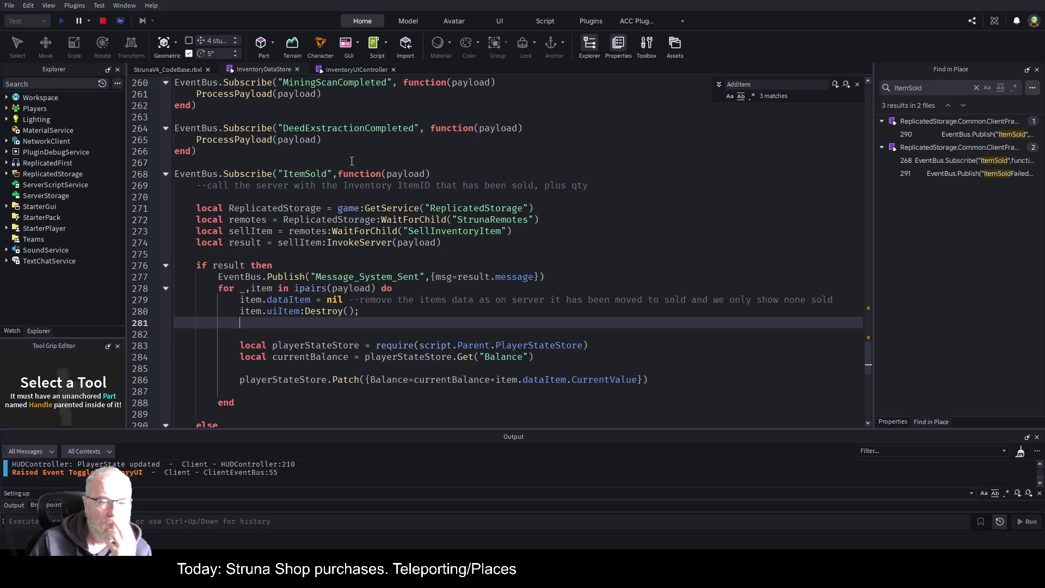
click(357, 69)
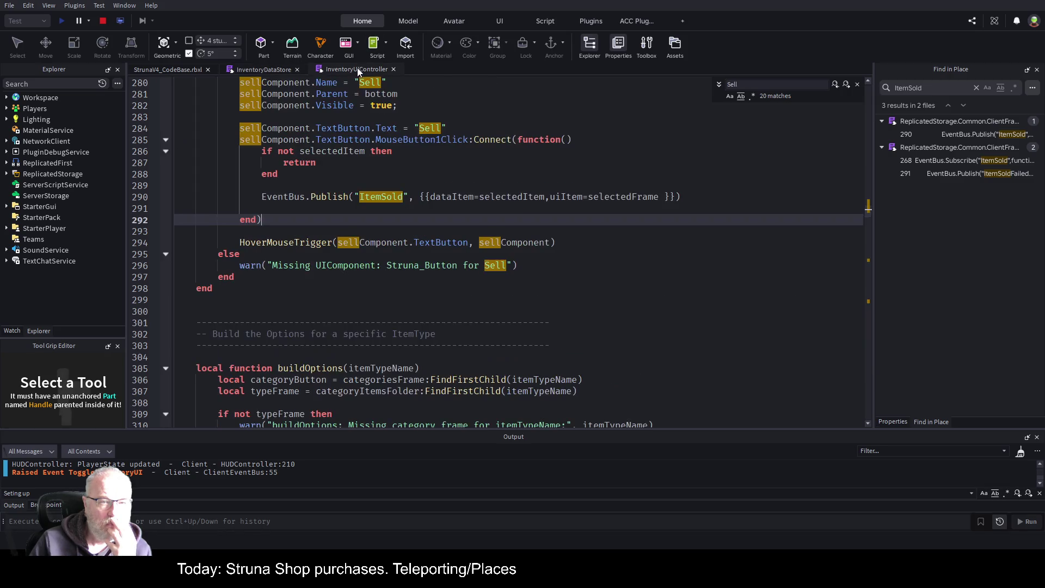
double_click(401, 242)
scroll(402, 237, up, 8)
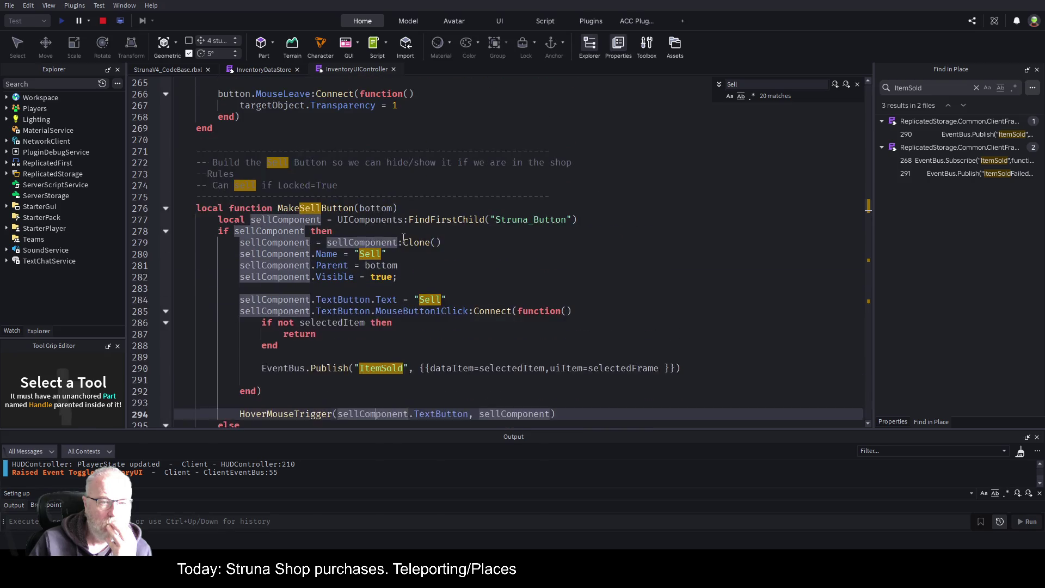
scroll(403, 237, up, 13)
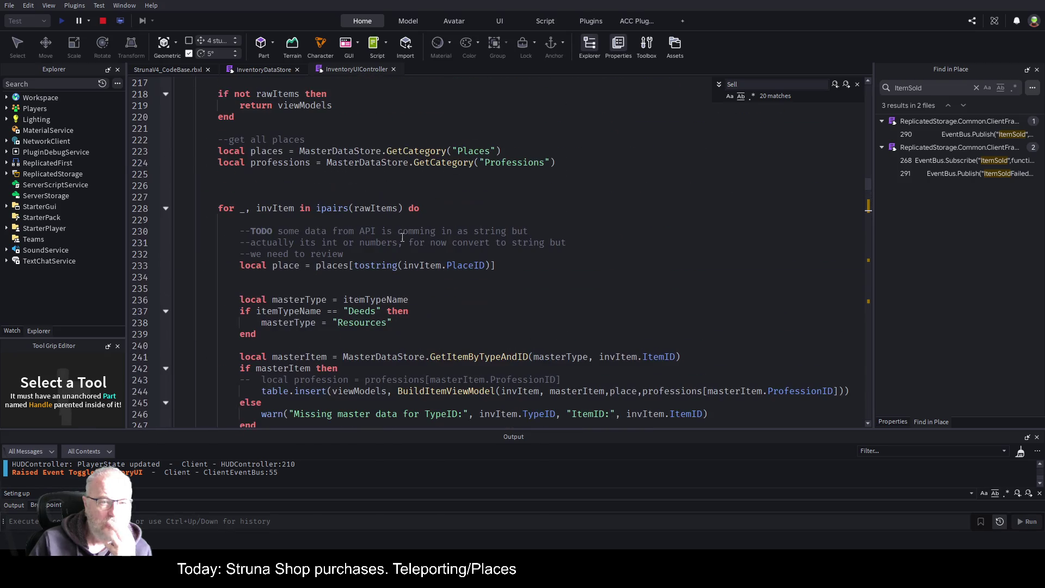
scroll(402, 237, up, 1)
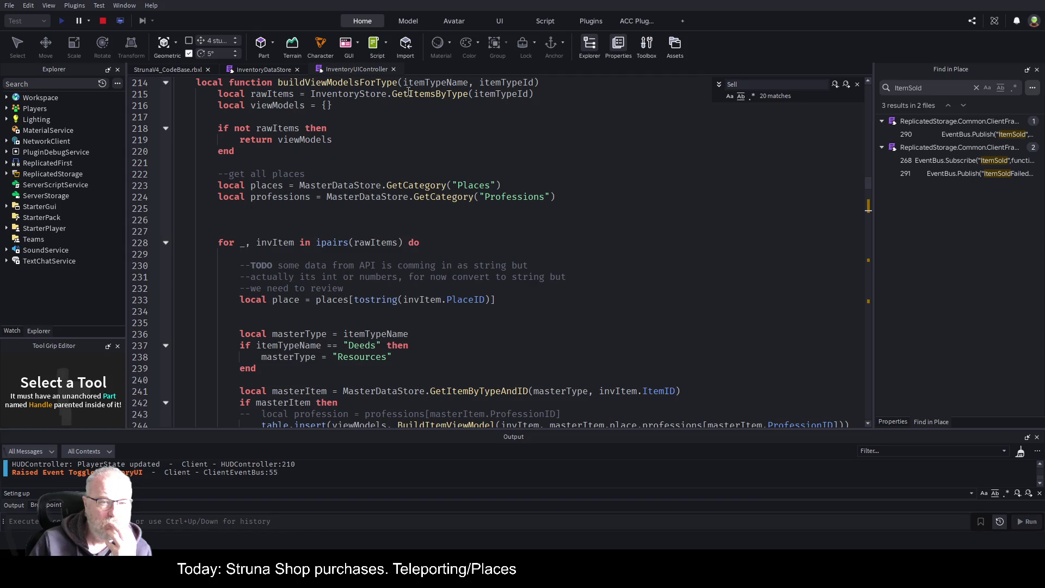
Trace the GetItemsByType call on line 215 to its definition and highlight _inventory uses
double_click(442, 94)
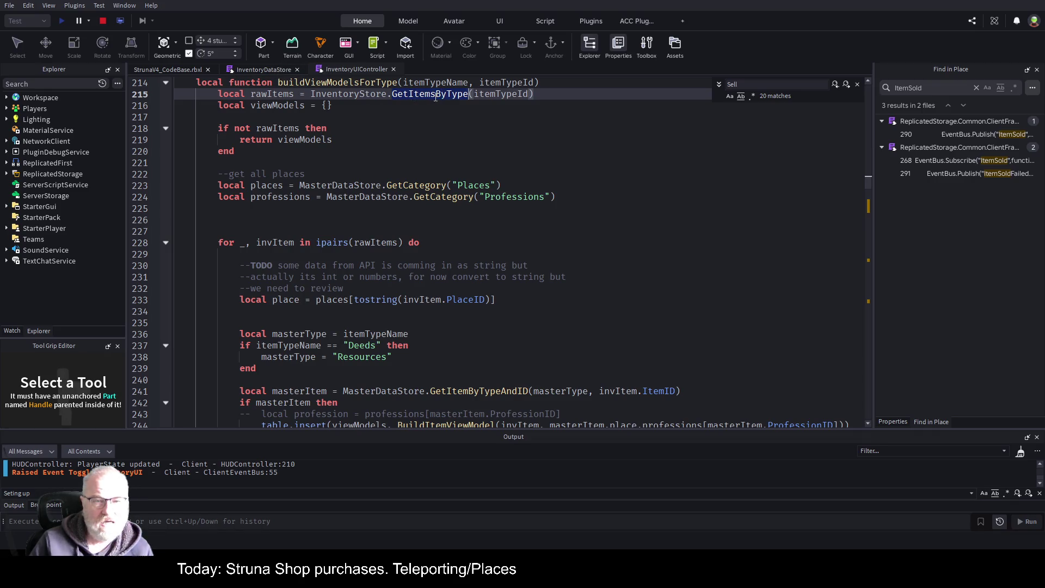
mouse_move(436, 101)
click(258, 67)
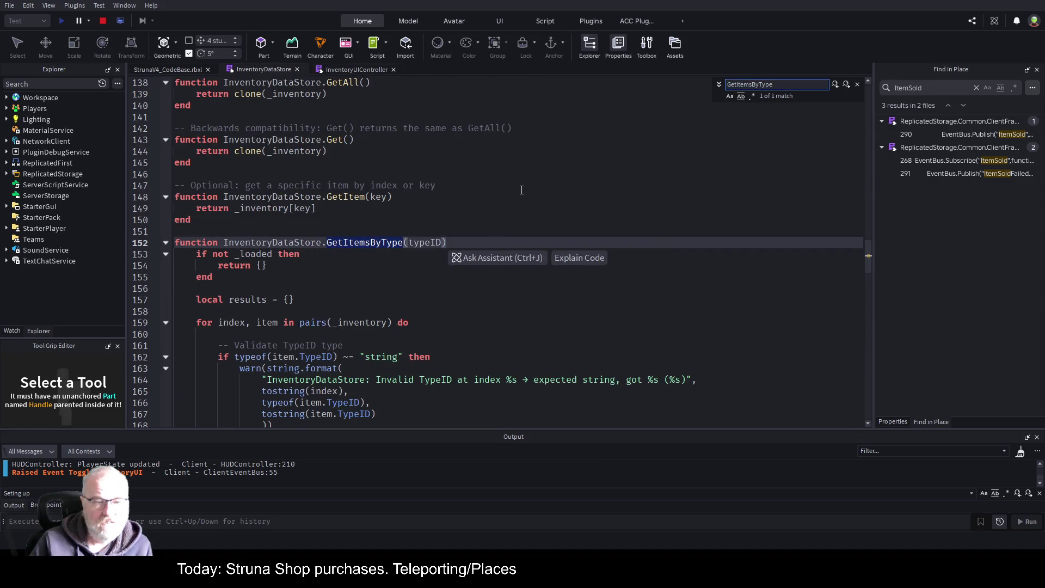
click(520, 185)
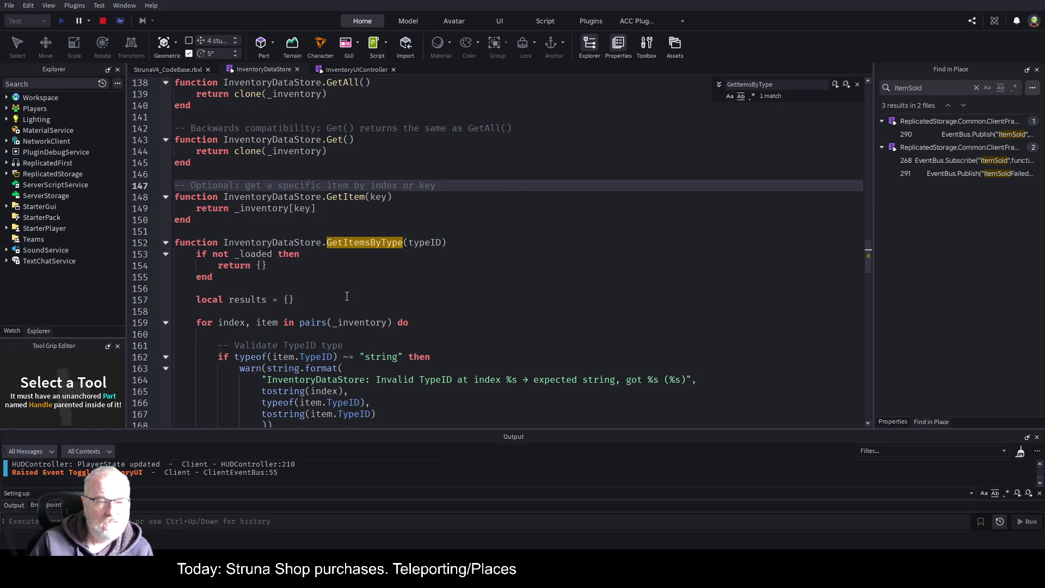
scroll(360, 259, down, 1)
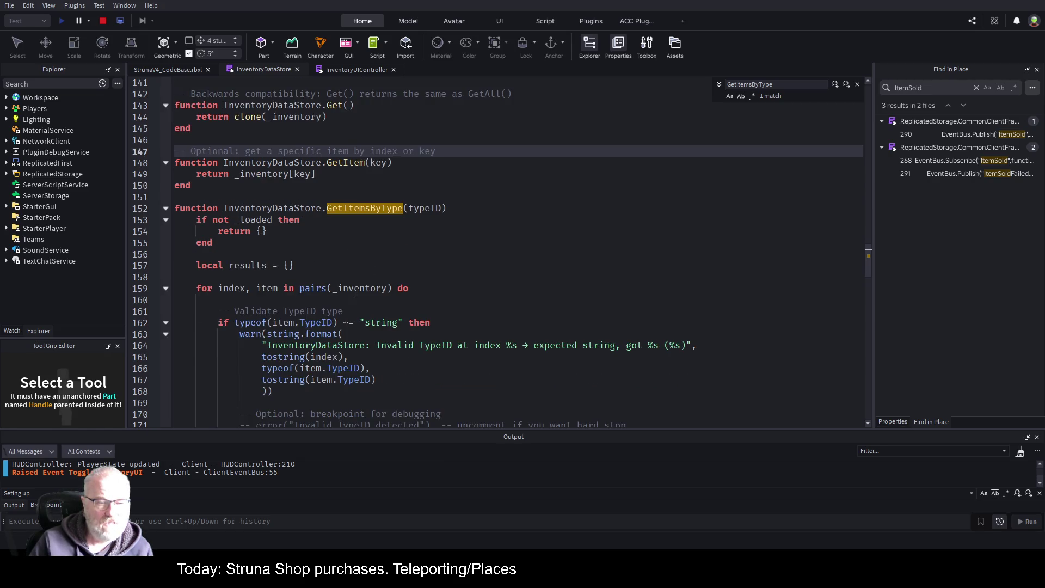
double_click(355, 290)
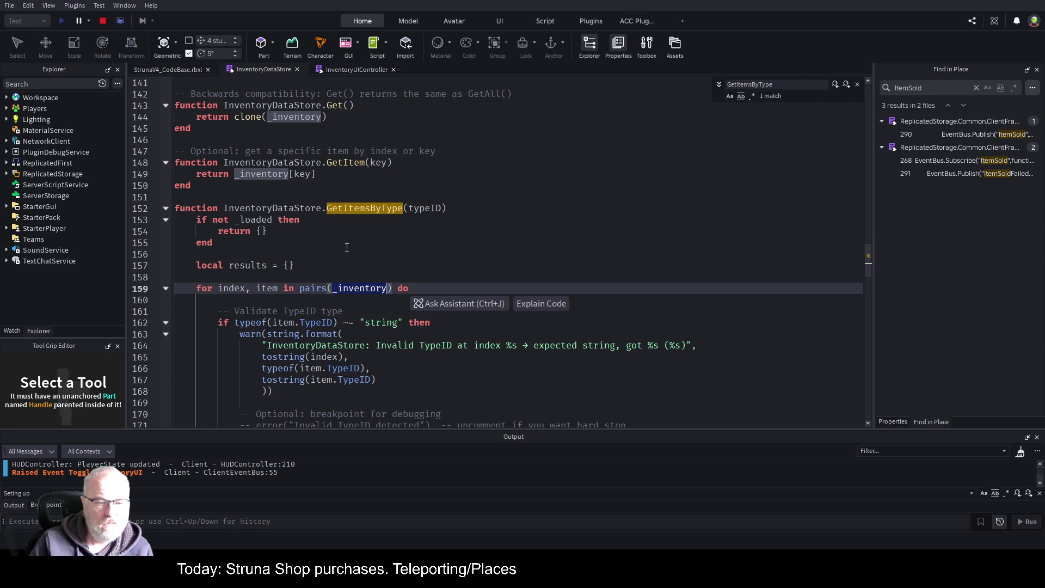
scroll(333, 251, down, 1)
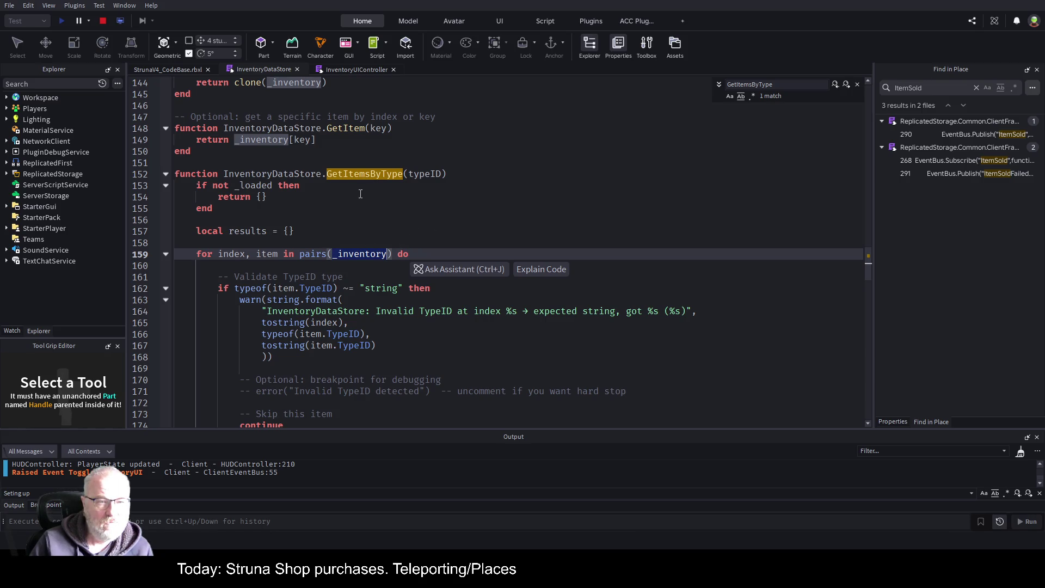
scroll(361, 193, up, 5)
scroll(360, 194, up, 17)
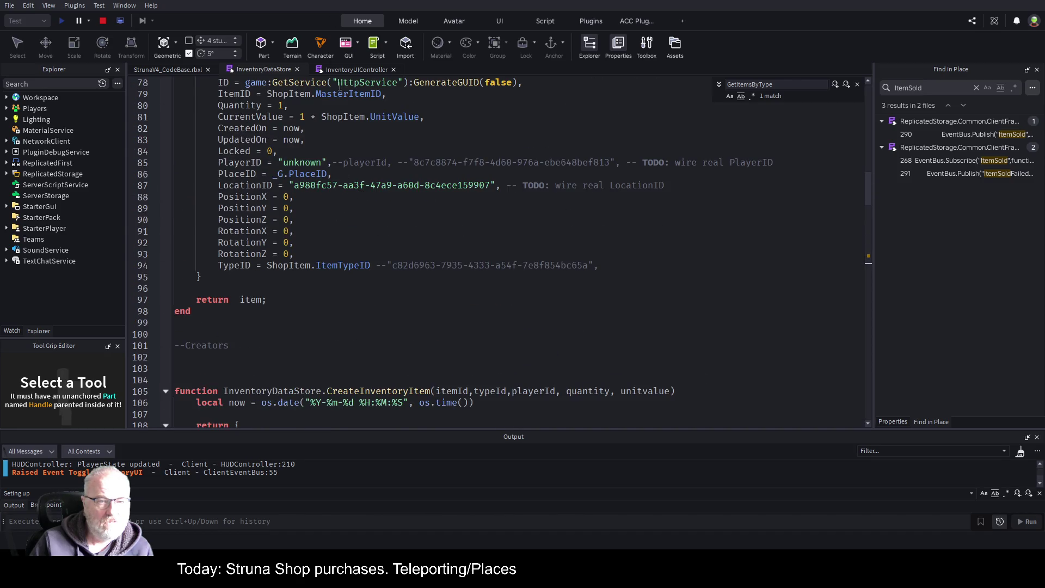
scroll(407, 235, down, 2)
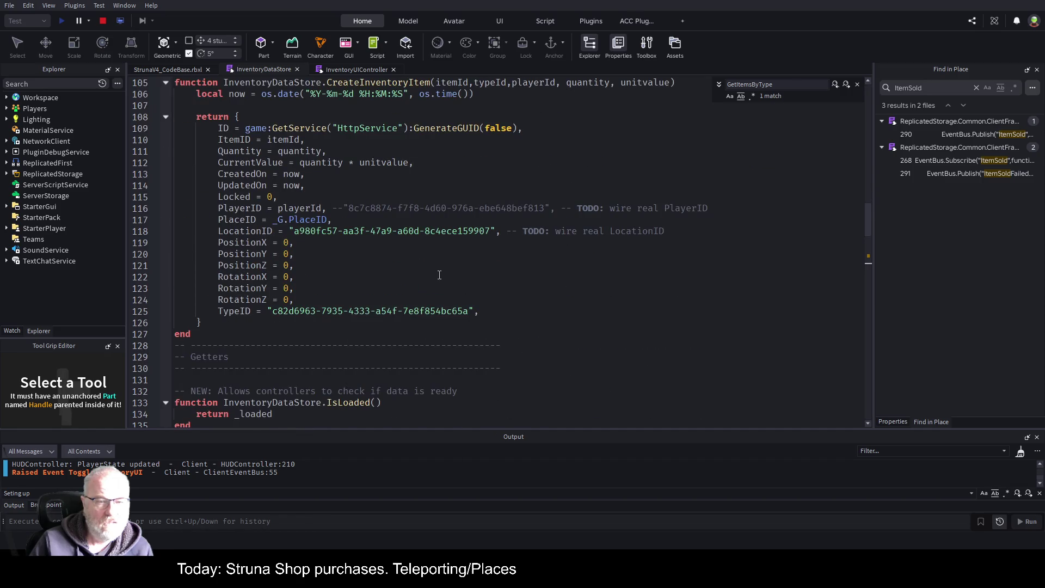
Review the MakeSellButton code, then search InventoryDataStore for ItemSold
click(358, 70)
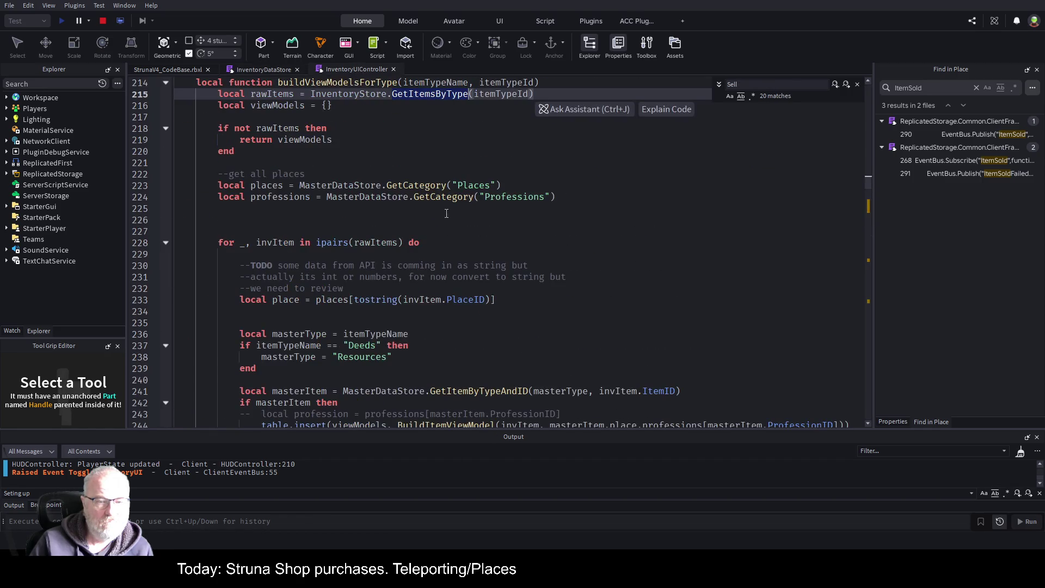
scroll(447, 312, down, 3)
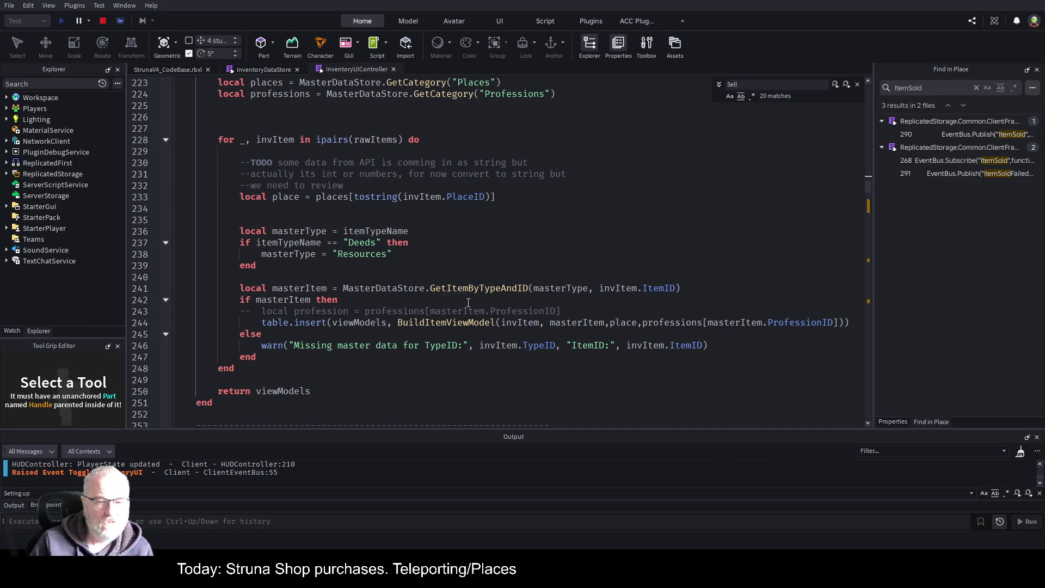
scroll(468, 303, down, 5)
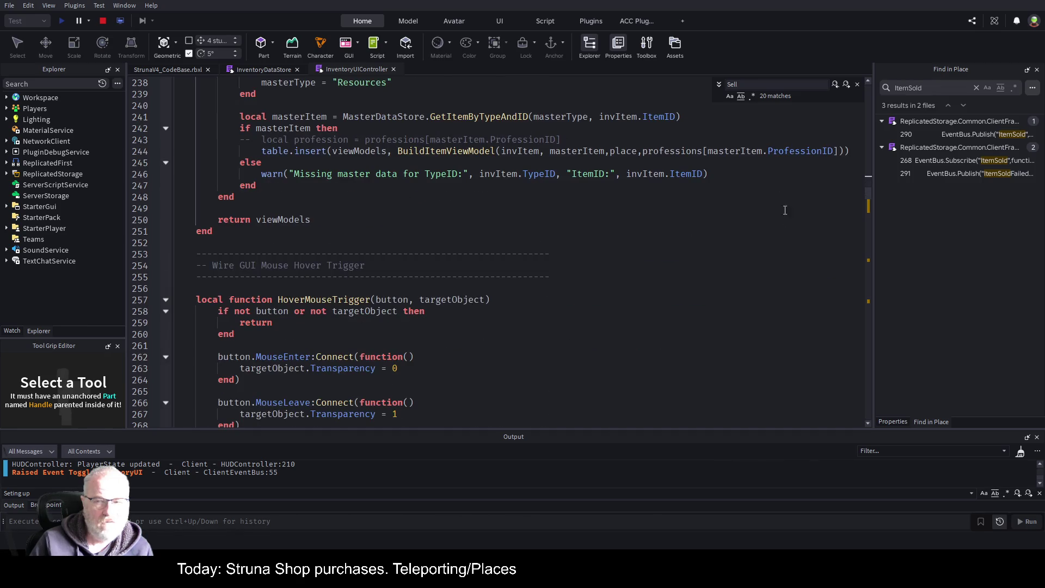
scroll(412, 324, down, 10)
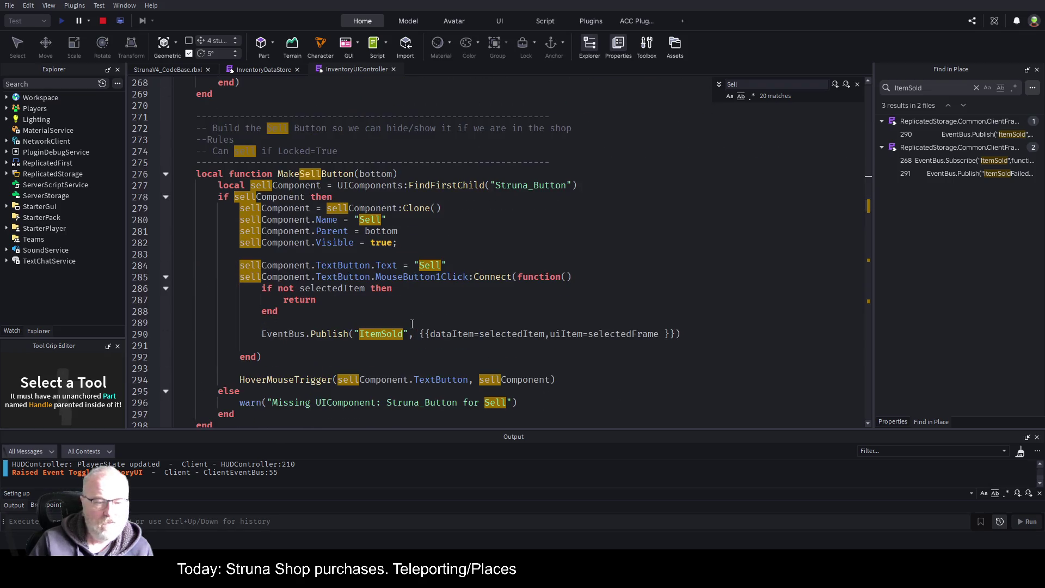
scroll(412, 324, down, 6)
scroll(371, 301, up, 3)
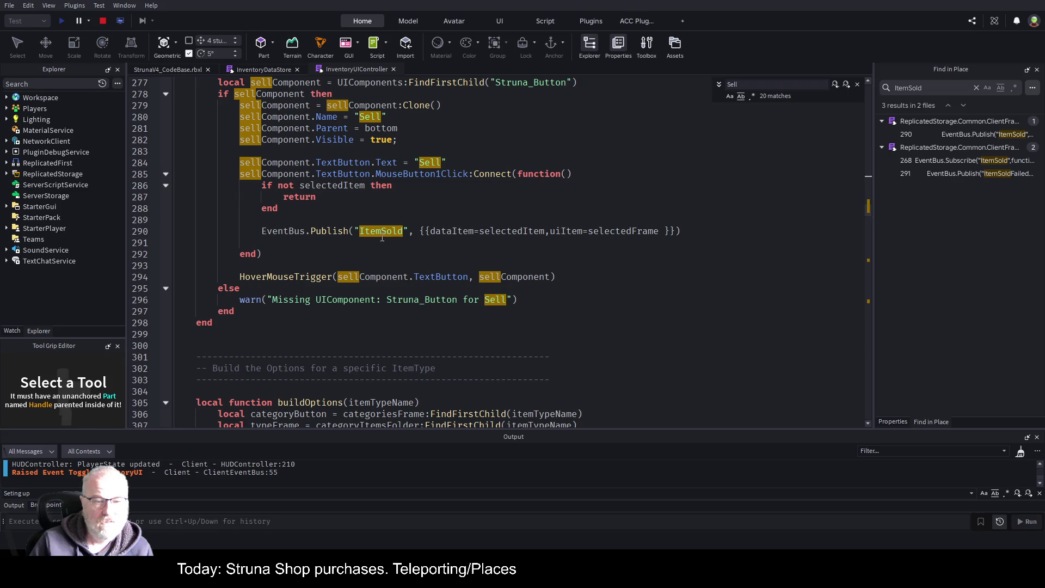
click(261, 70)
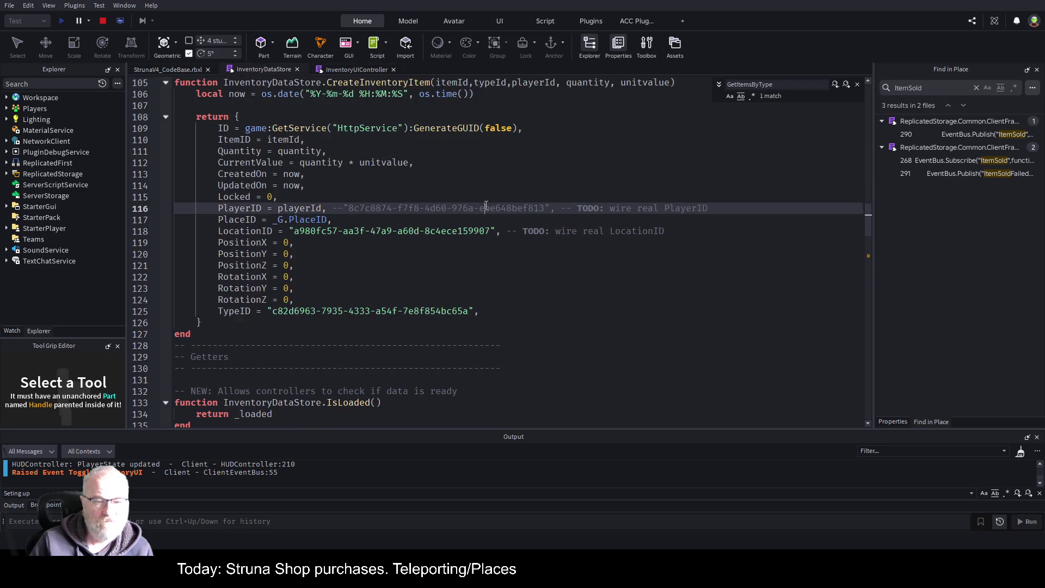
key(Return)
text(Itemsdold)
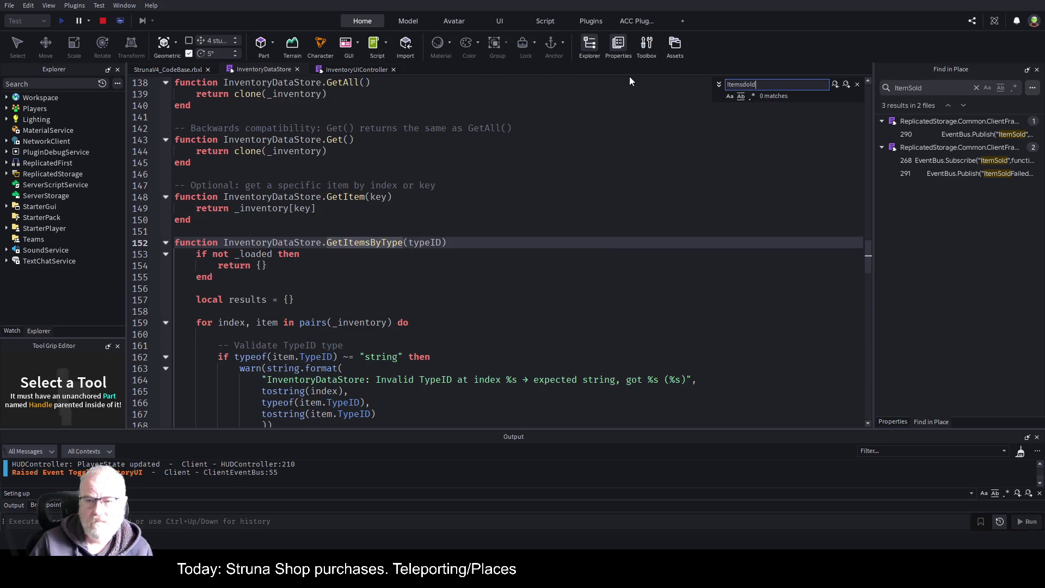
key(BackSpace)
key(BackSpace)
key(BackSpace)
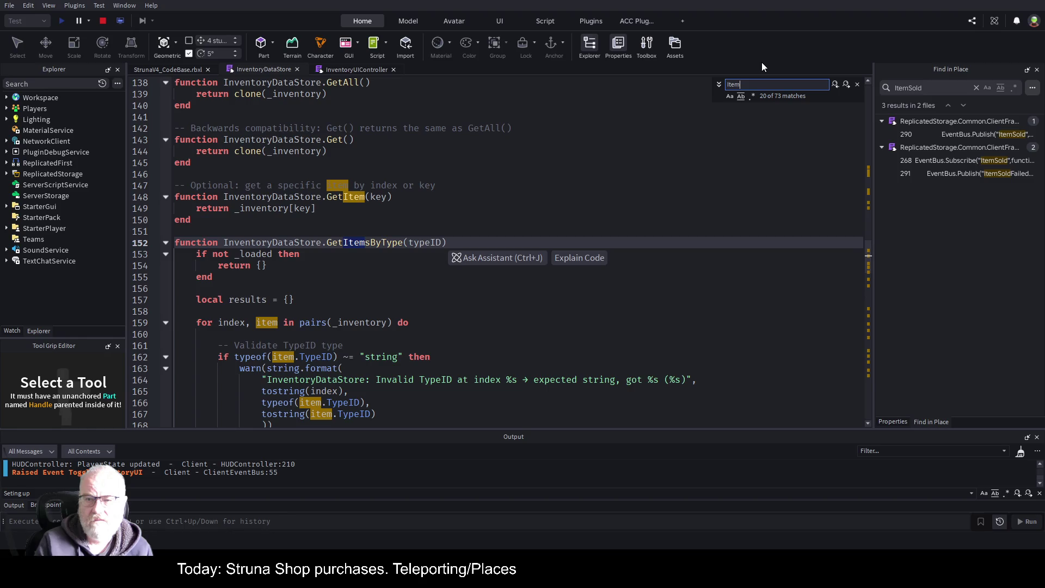
Find the ItemSold handler and add '_inventory[item.dataItem.ID] = nil' after line 279
text(Sold)
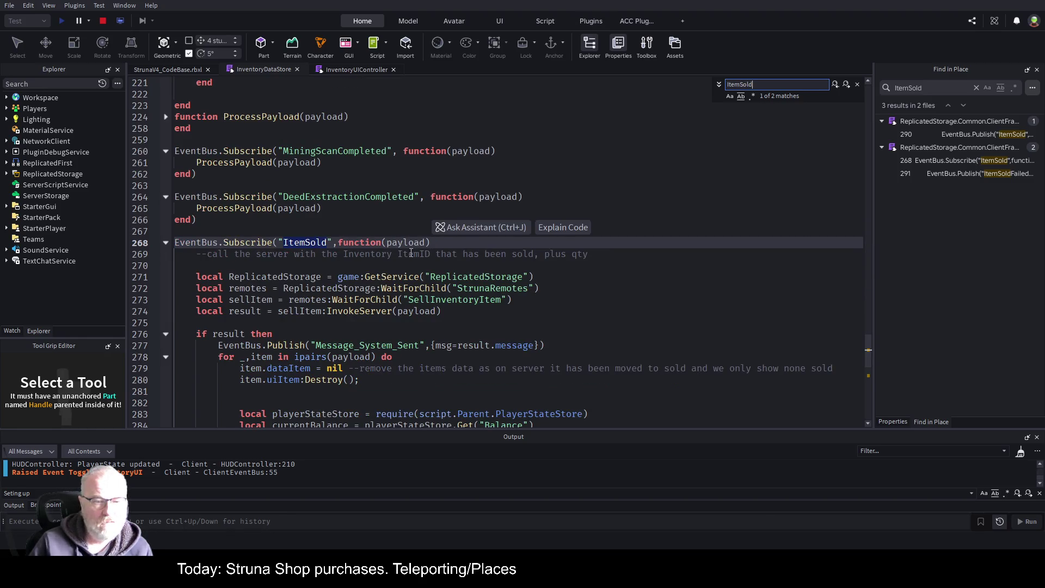
click(409, 265)
scroll(381, 267, down, 4)
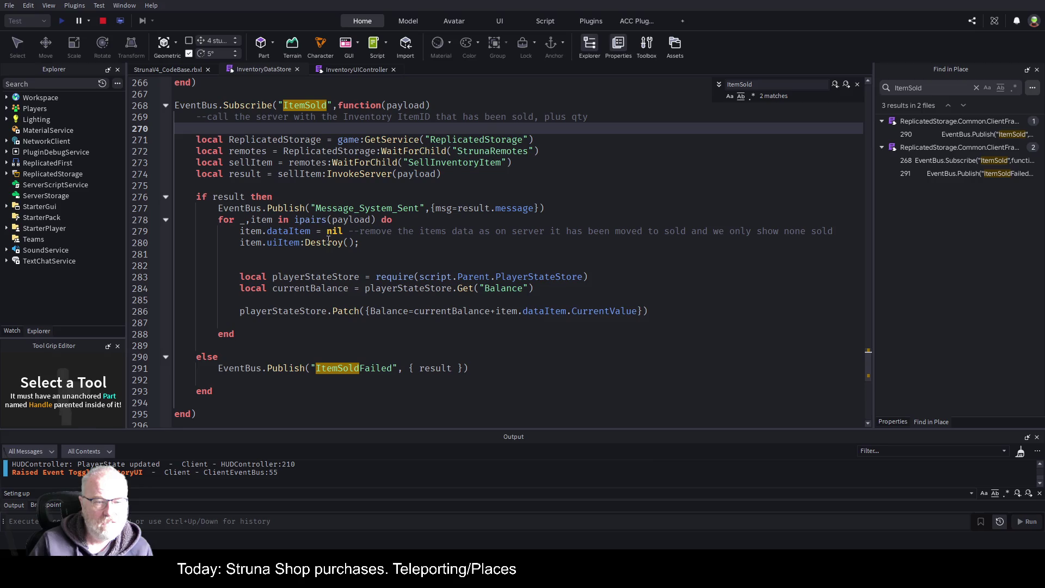
click(326, 231)
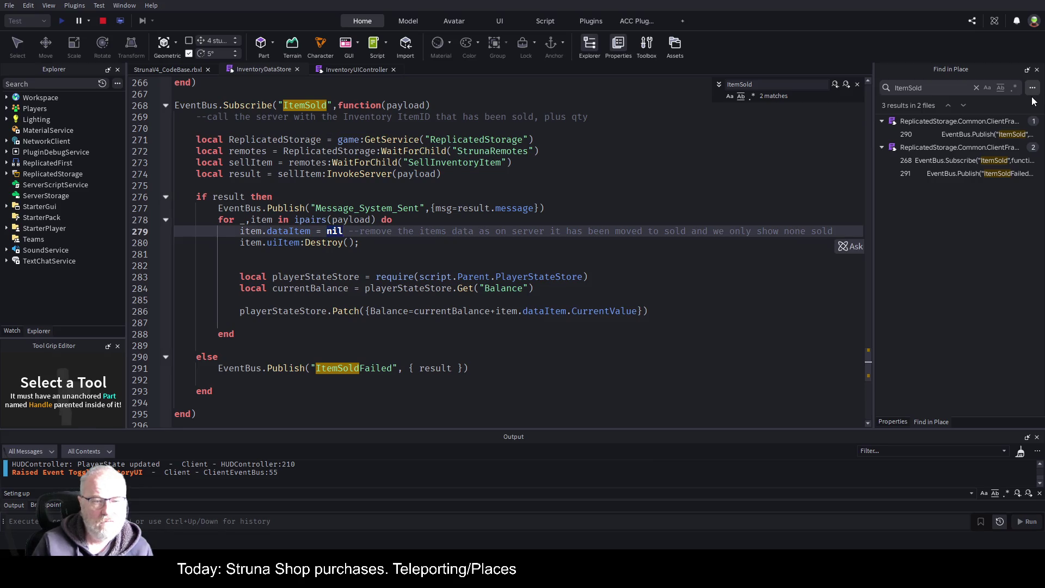
key(Return)
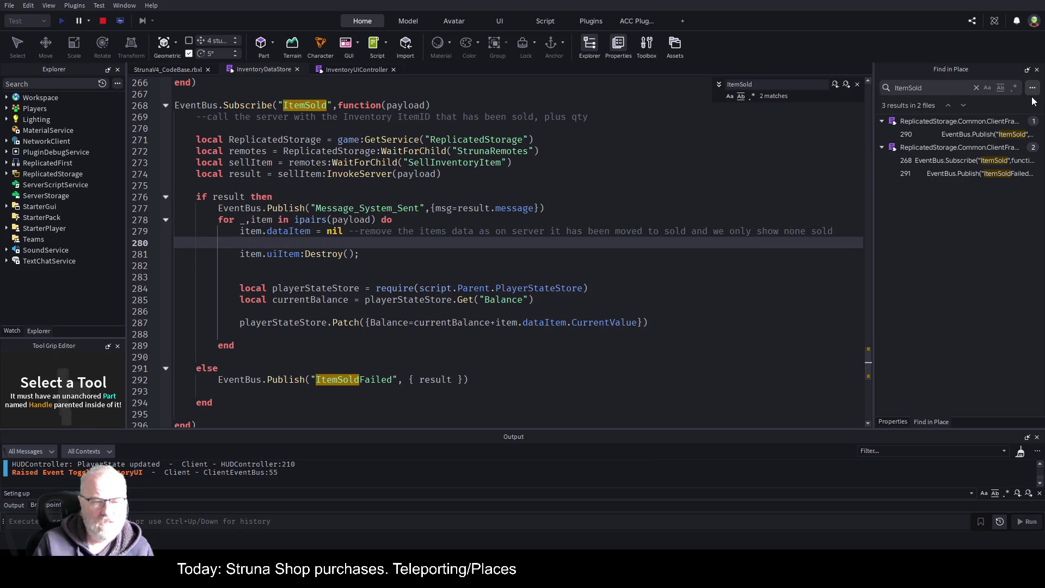
text(_inventory)
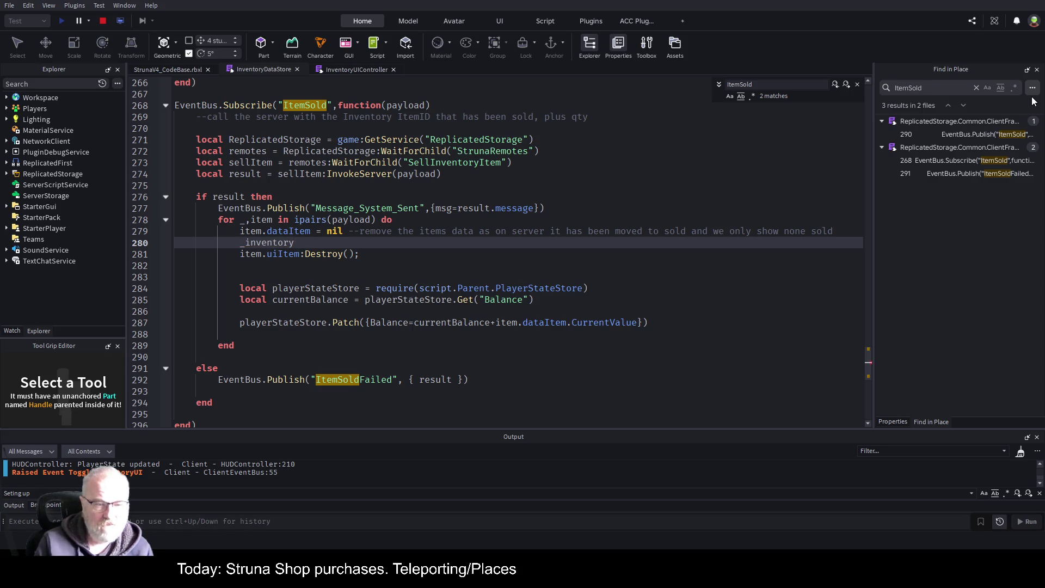
text([])
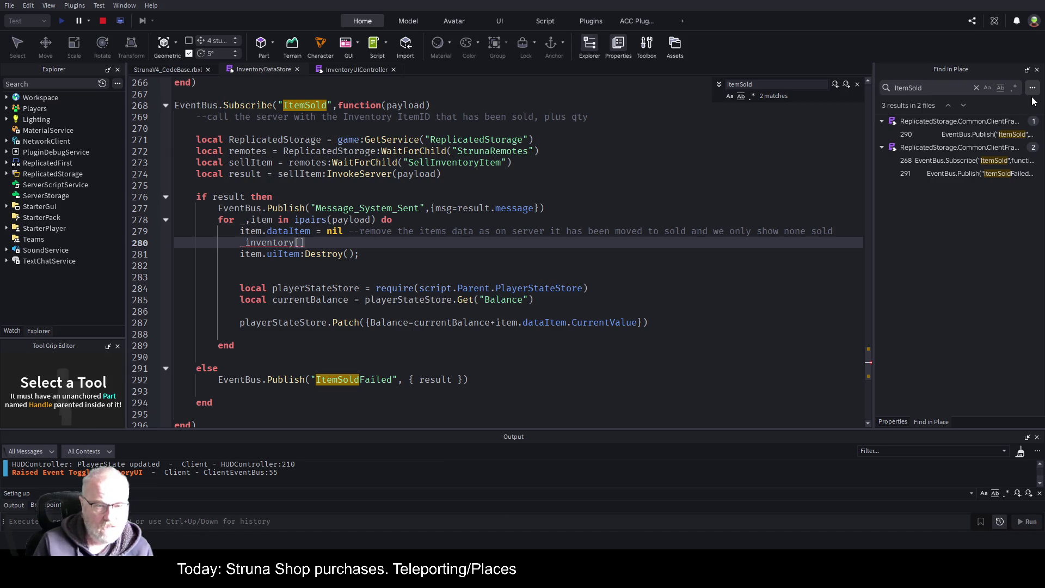
text(iten)
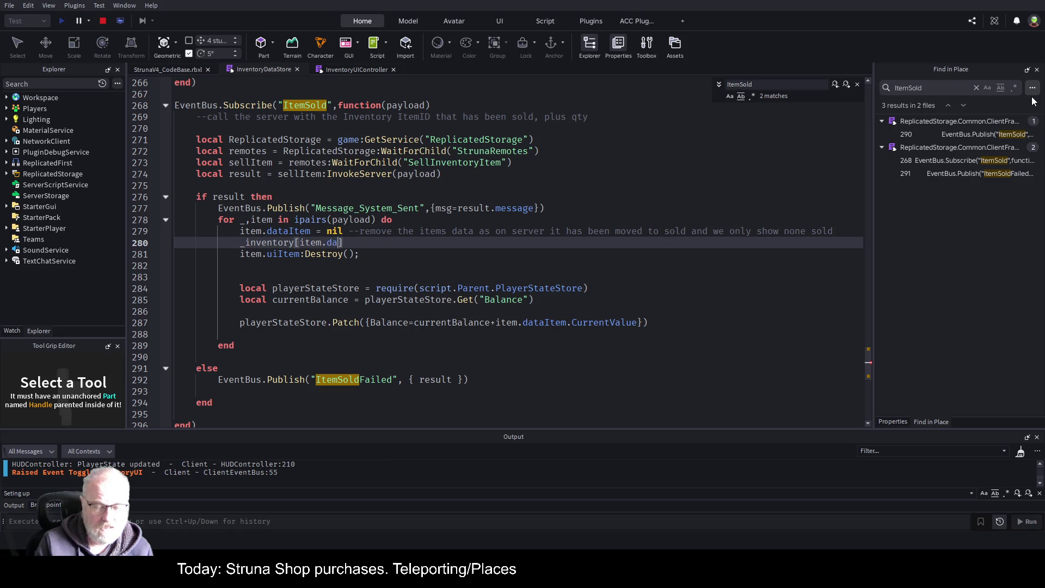
text(Item)
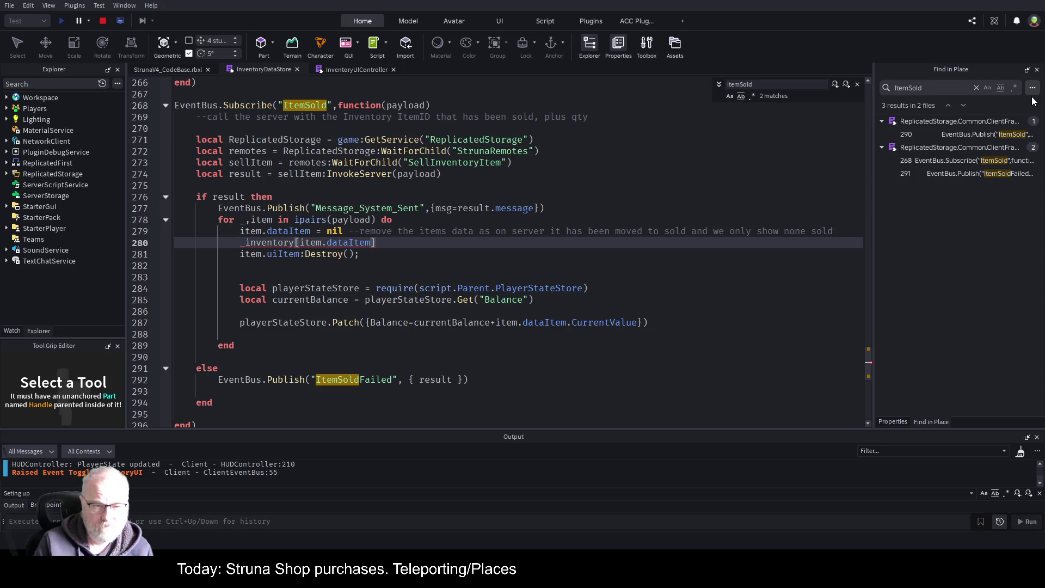
text(.ID)
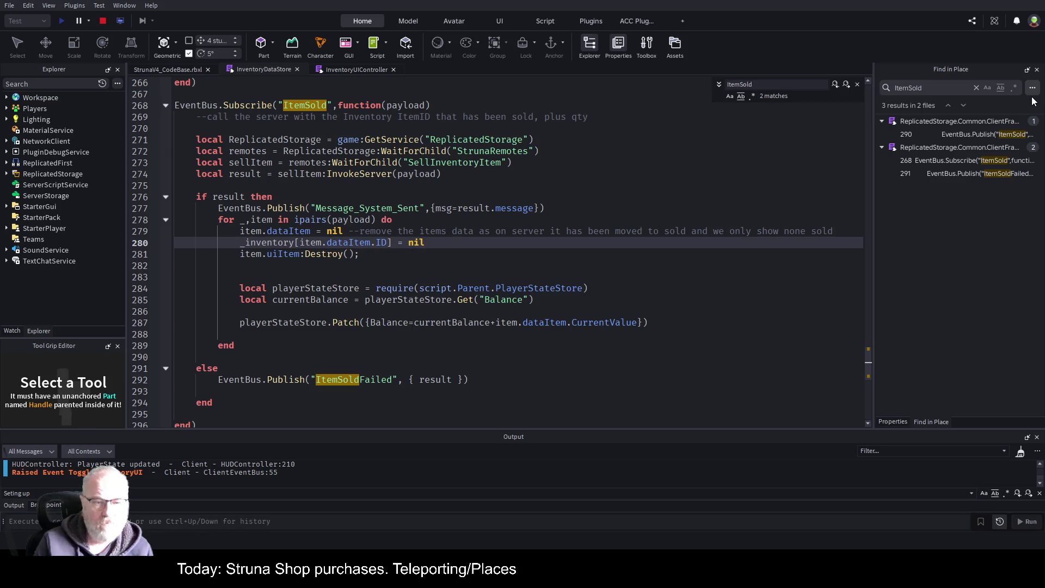
Delete the old 'item.dataItem = nil' statement from line 279 of the loop
key(Up)
key(Home)
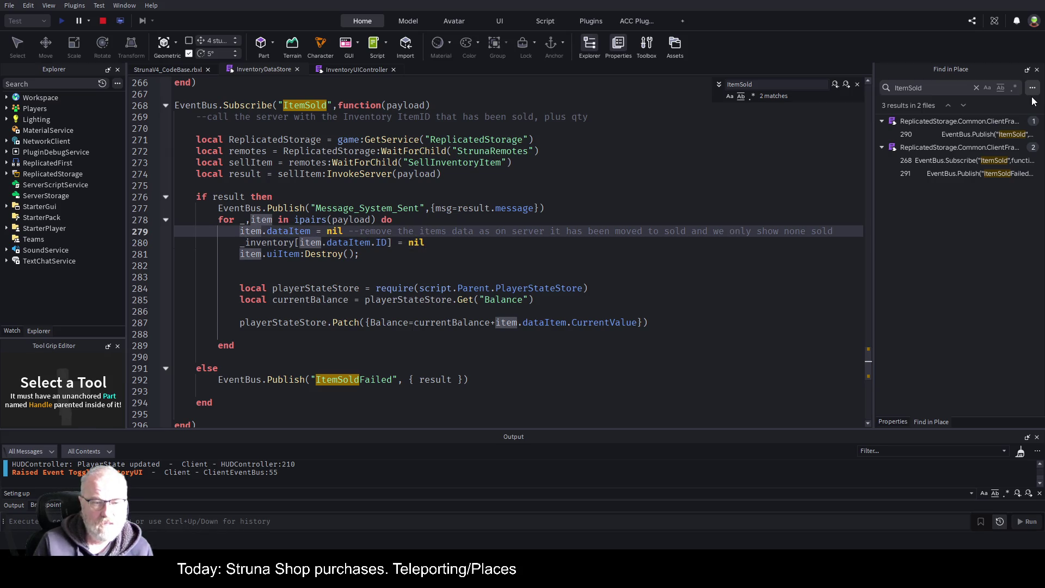
key(ctrl+shift+Right)
key(ctrl+shift+Right)
key(ctrl+shift+Right)
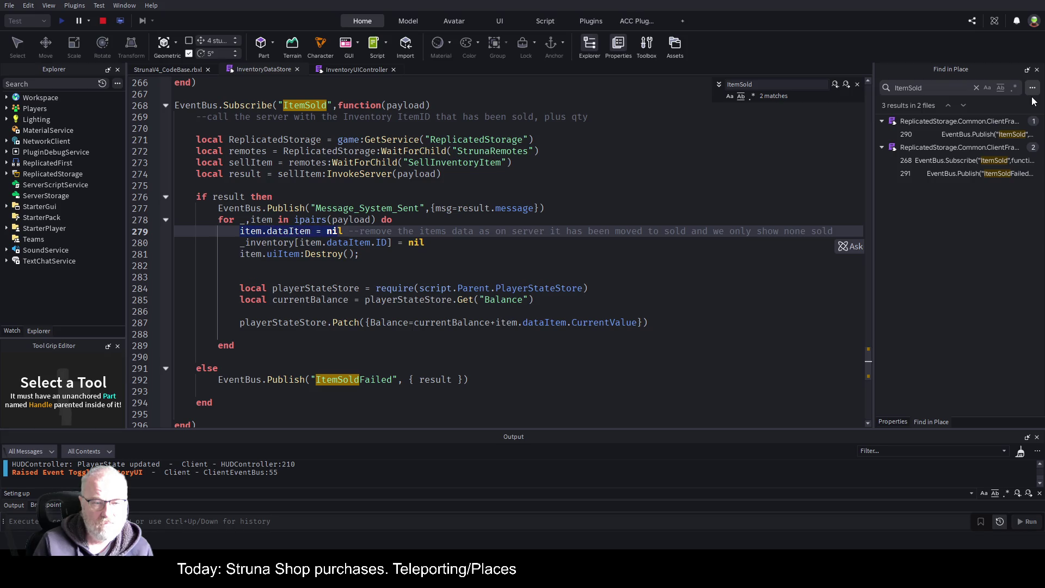
key(Delete)
key(Down)
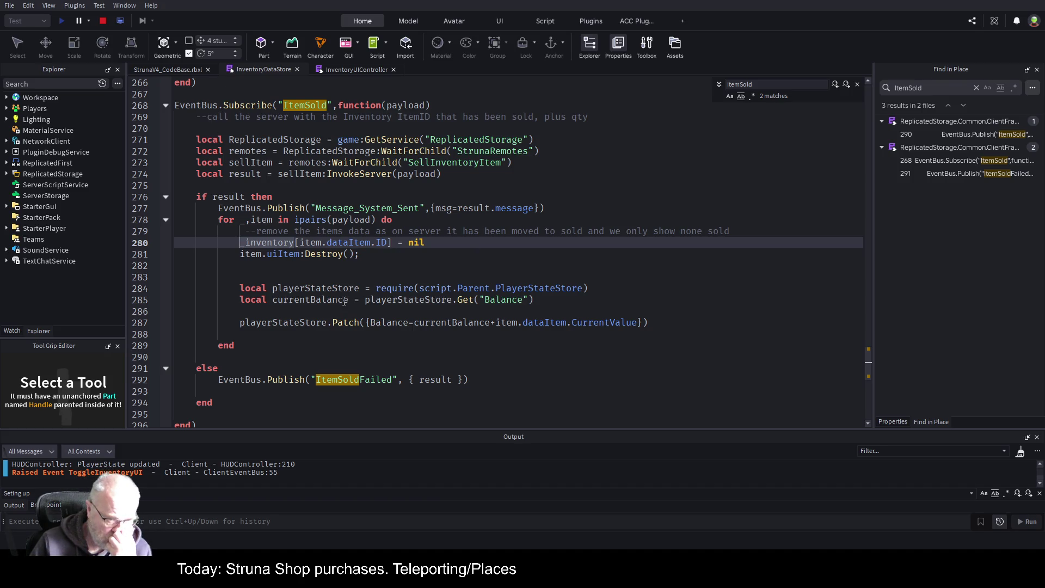
click(329, 344)
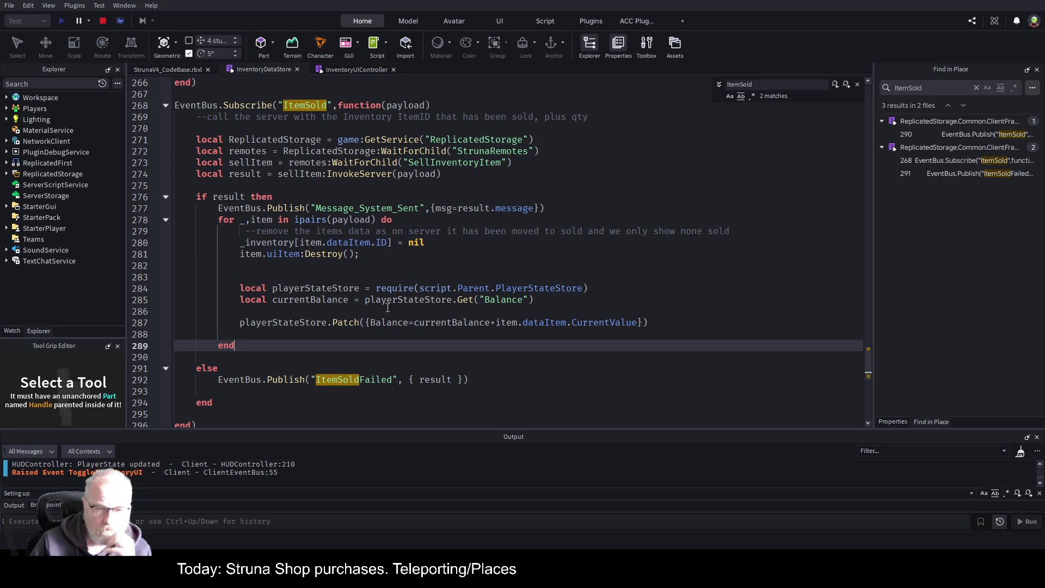
click(404, 253)
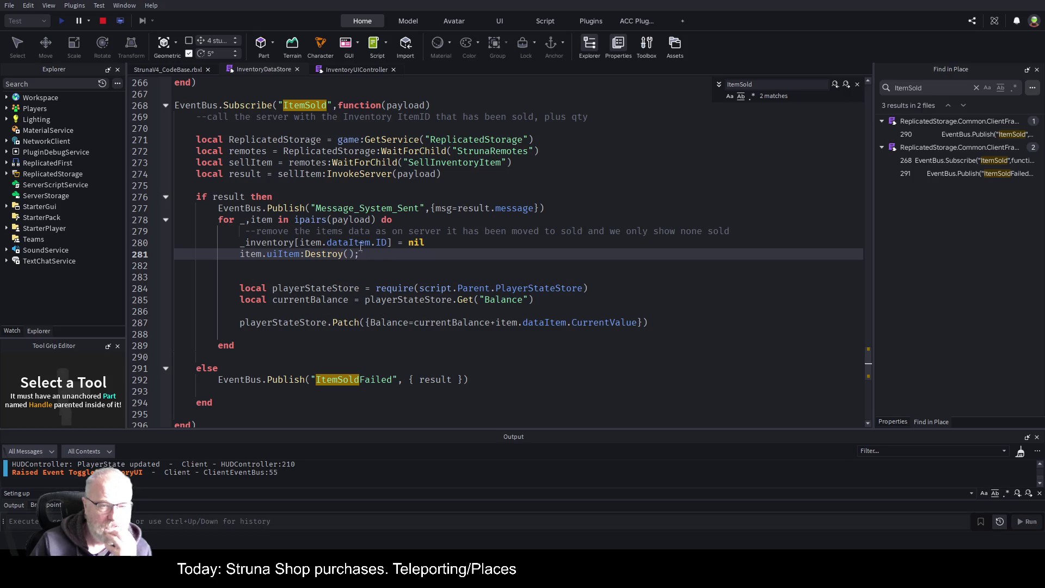
scroll(289, 296, down, 2)
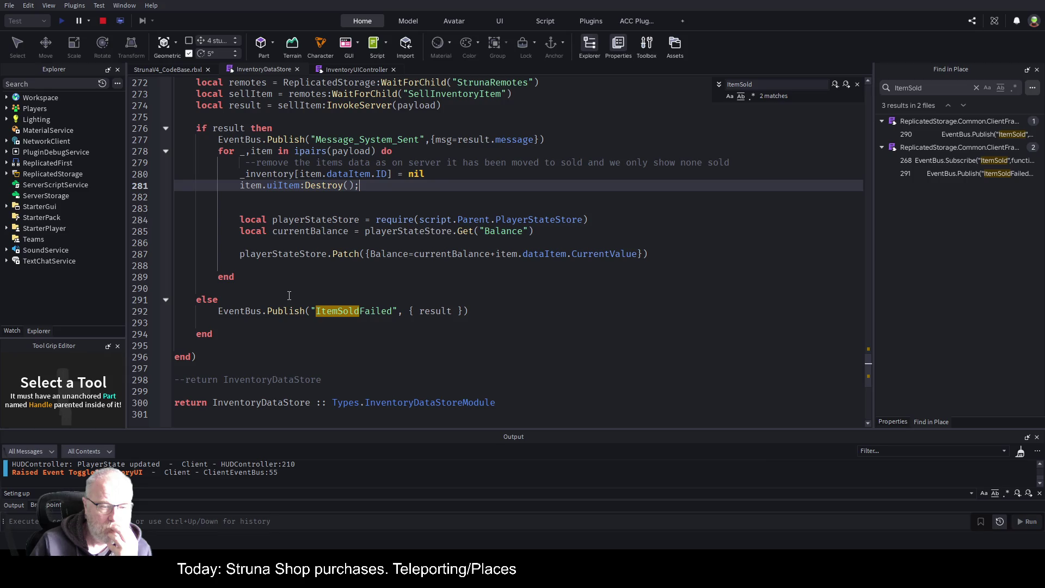
scroll(289, 296, up, 3)
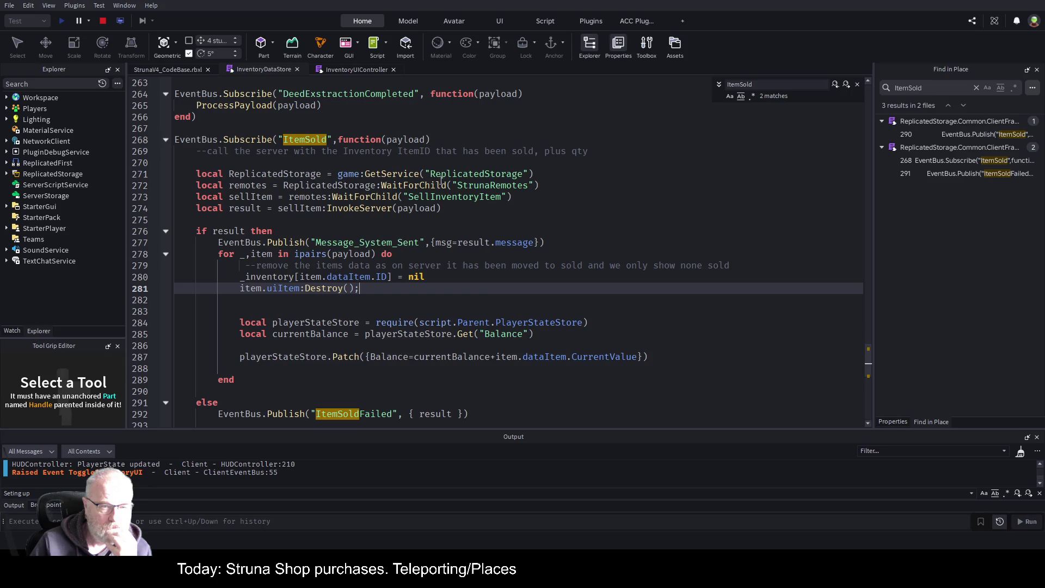
click(265, 219)
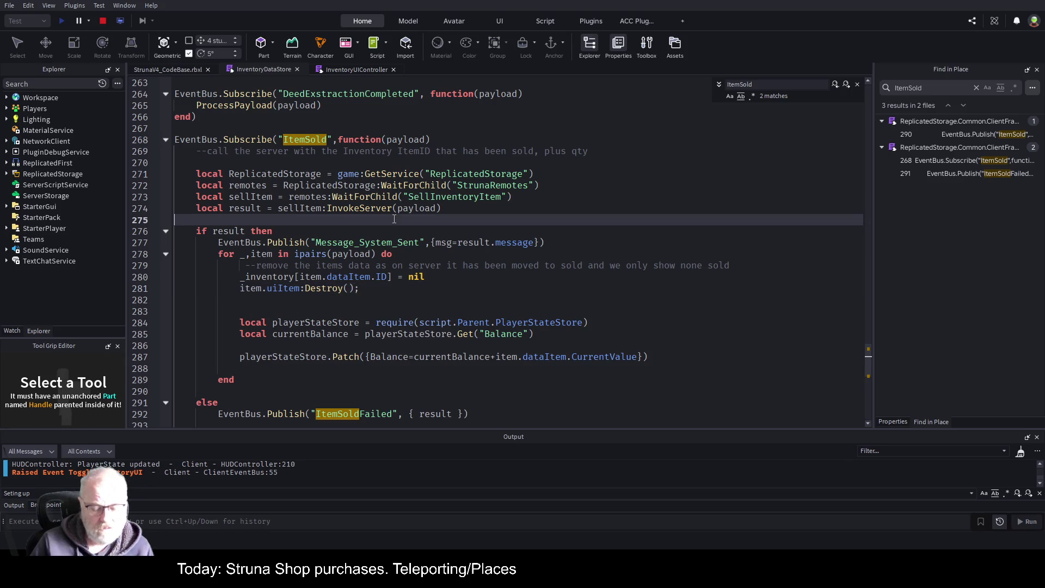
Restart the play-test and sell one OME001 tool, bringing credits to 11978 Cr
click(104, 23)
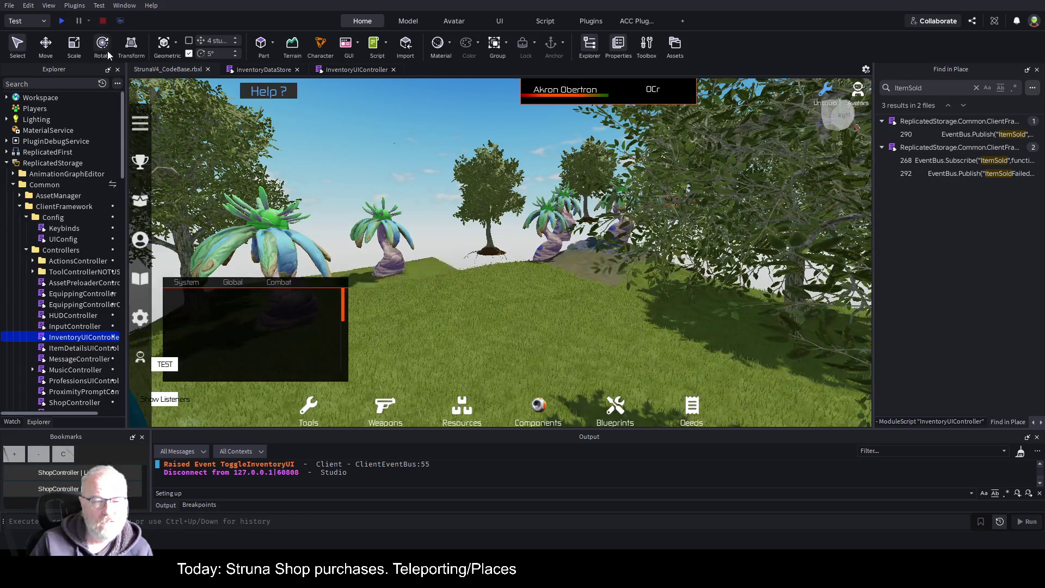
click(61, 22)
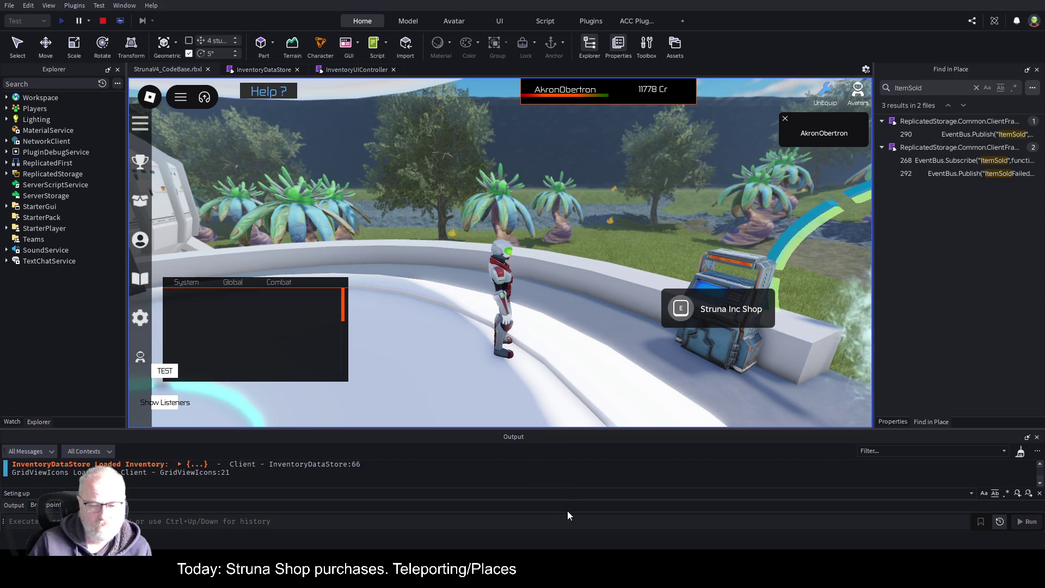
key(i)
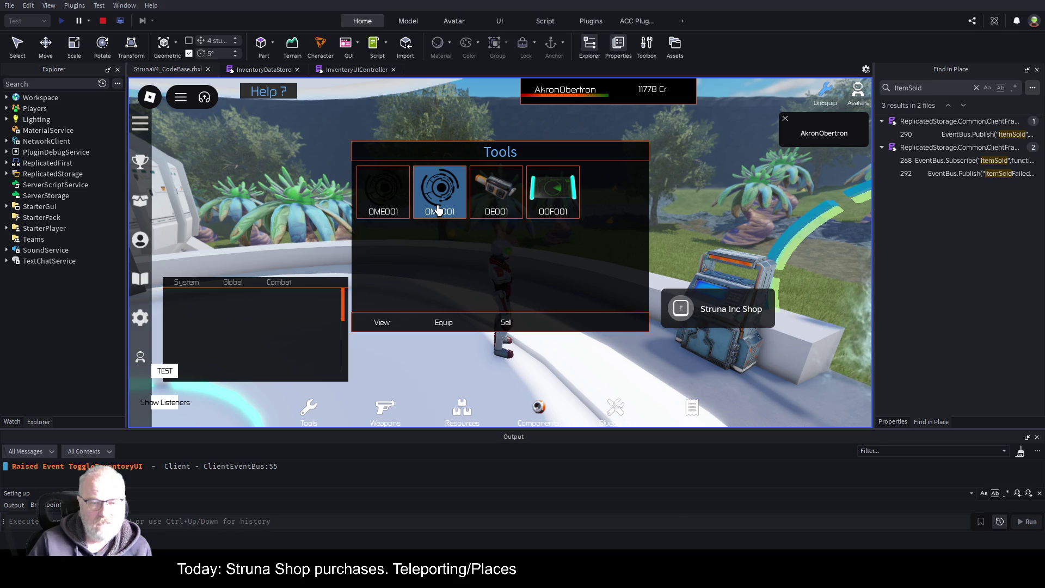
click(381, 196)
click(382, 323)
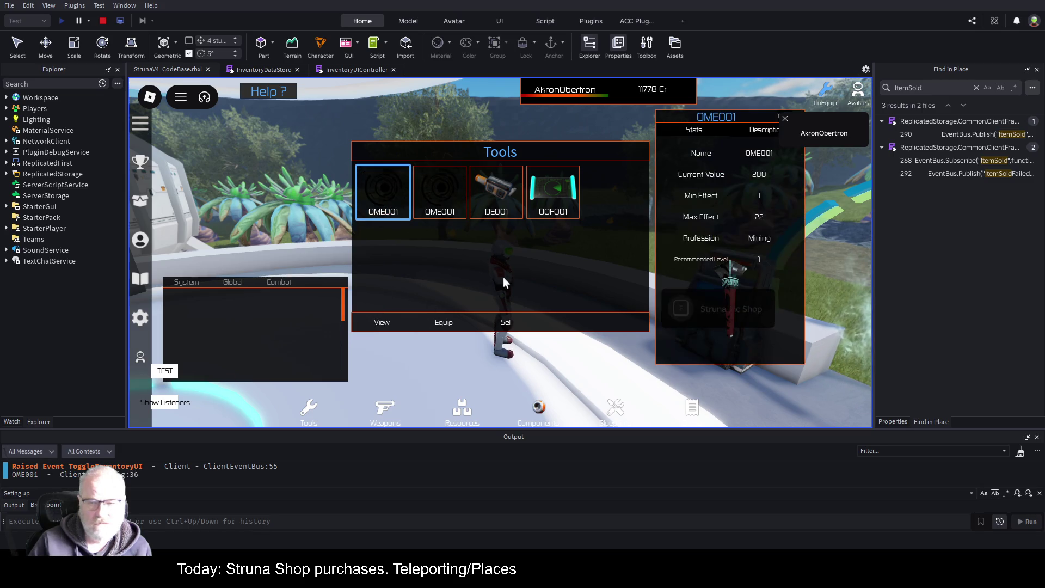
click(785, 117)
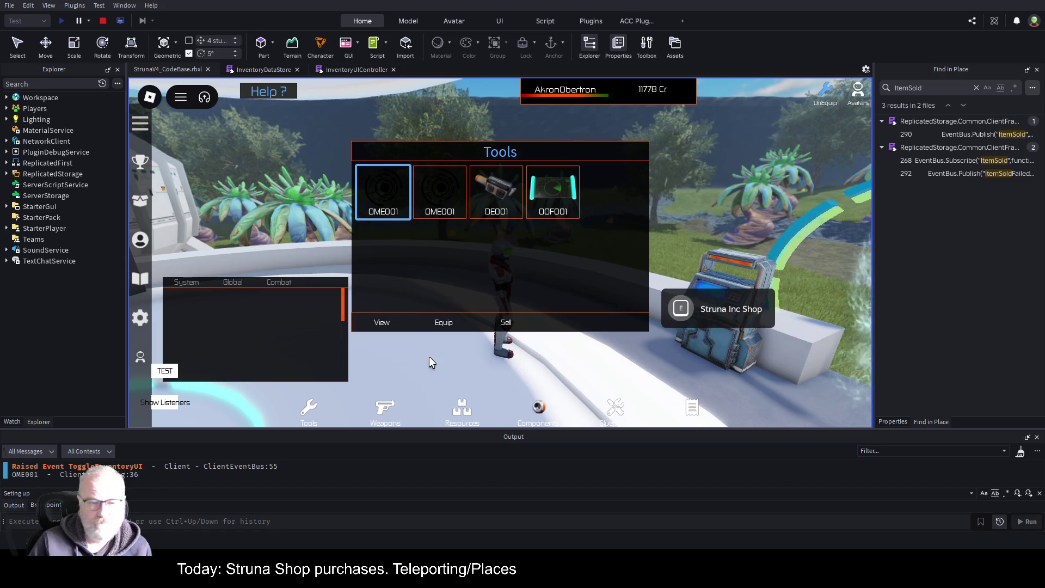
click(501, 326)
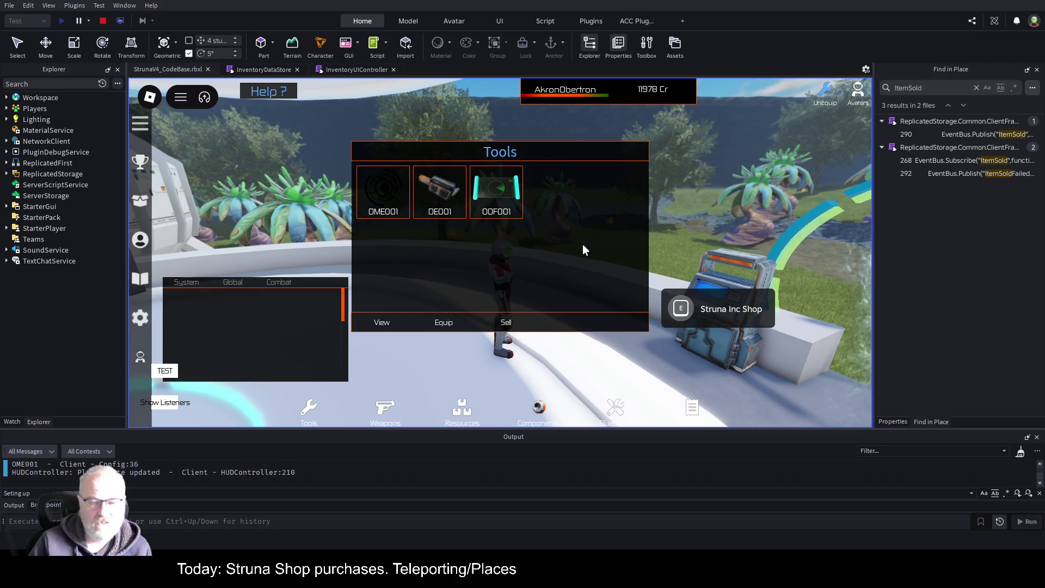
key(i)
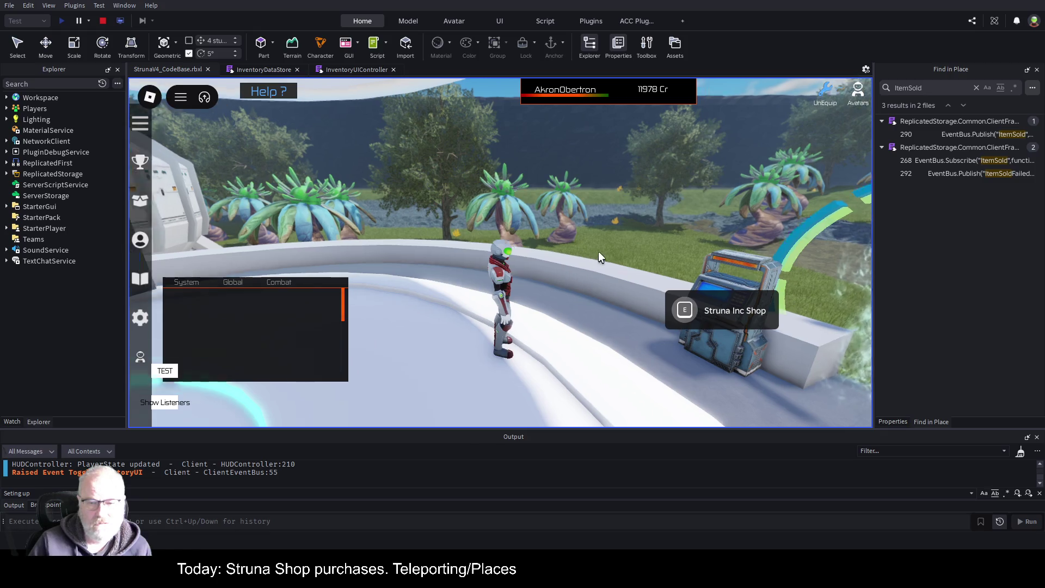
Run the avatar along the ring and down onto the grass
key(a)
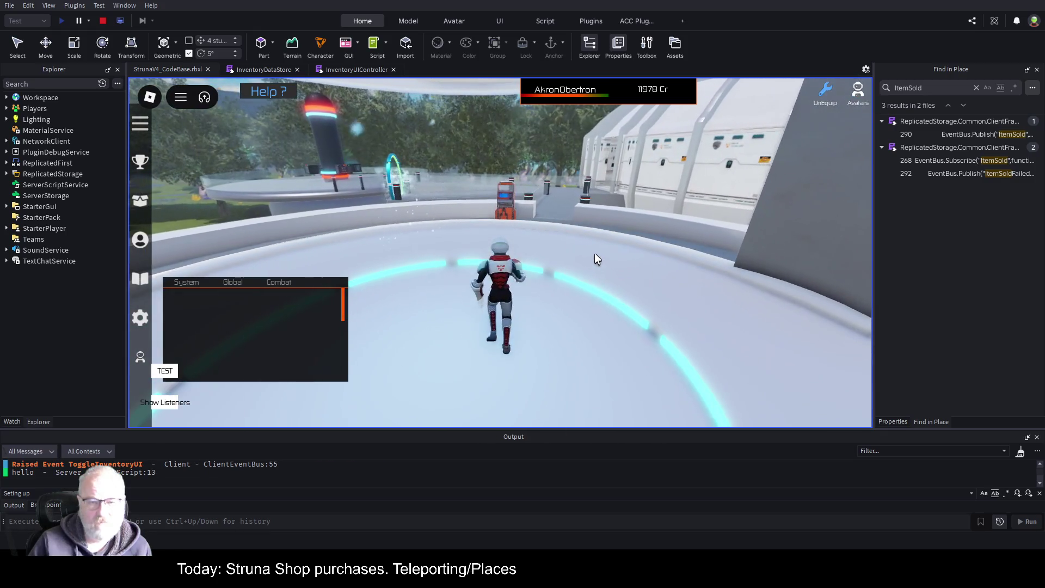
key(i)
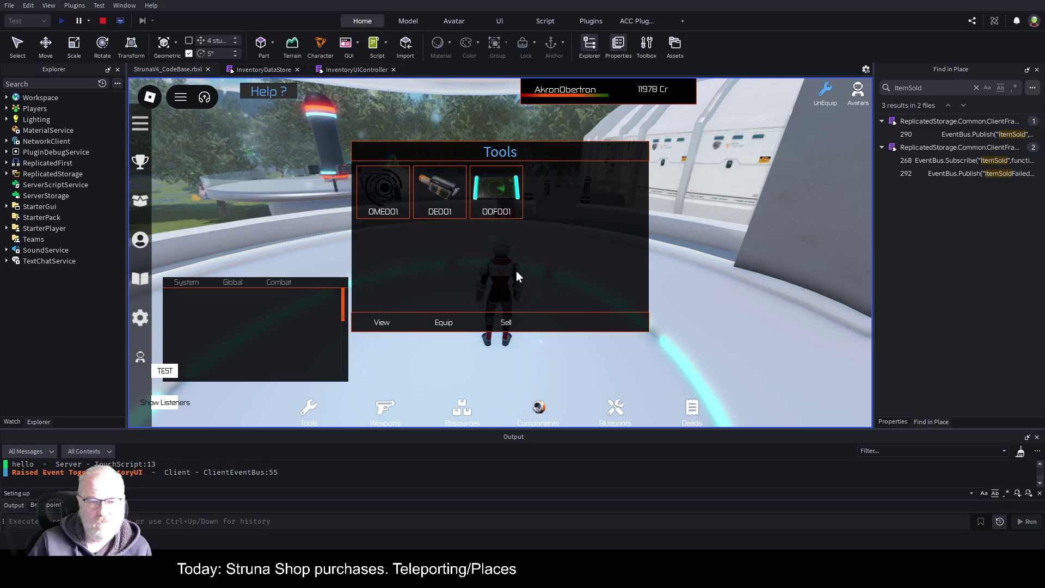
key(i)
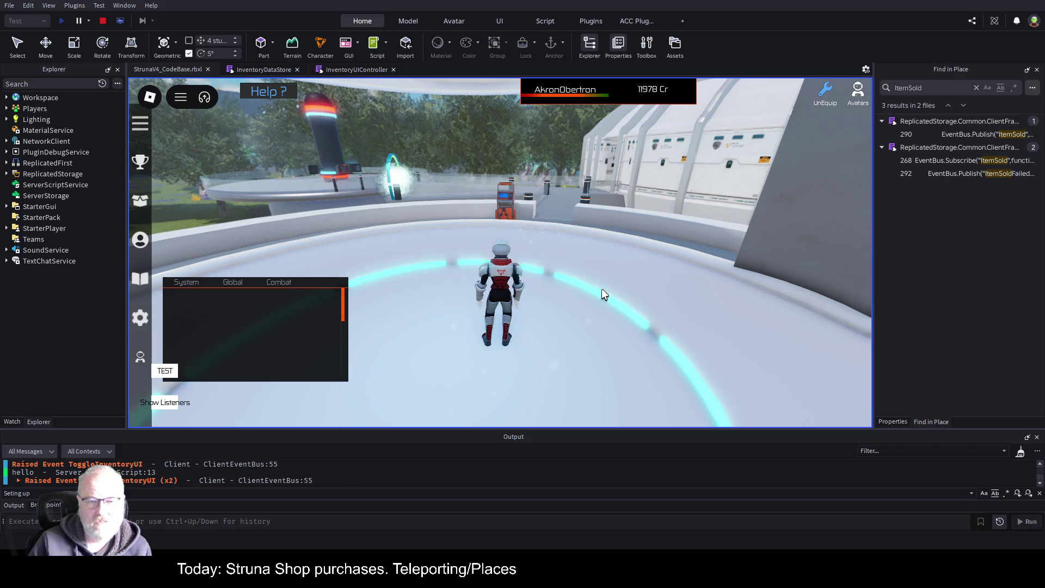
key(a)
key(w)
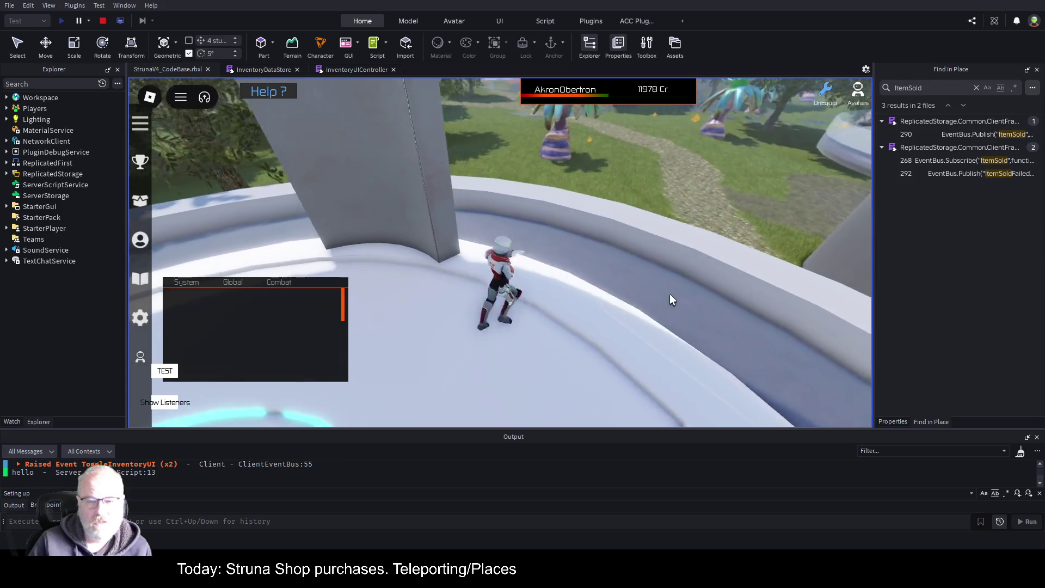
key(w)
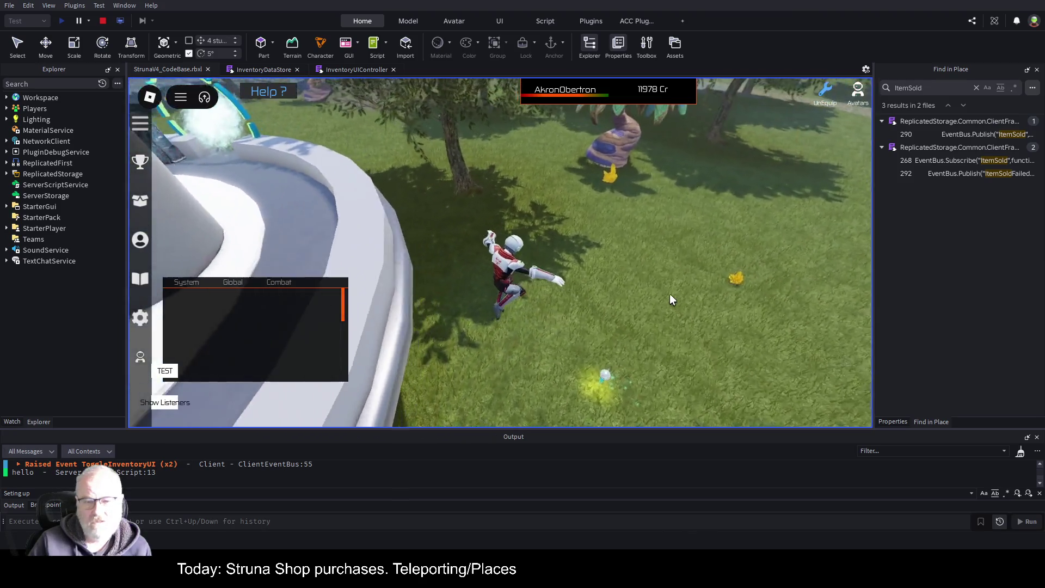
Equip OME001, use it on the Carbon orb, unequip it, and run to the Struna Inc Shop
key(i)
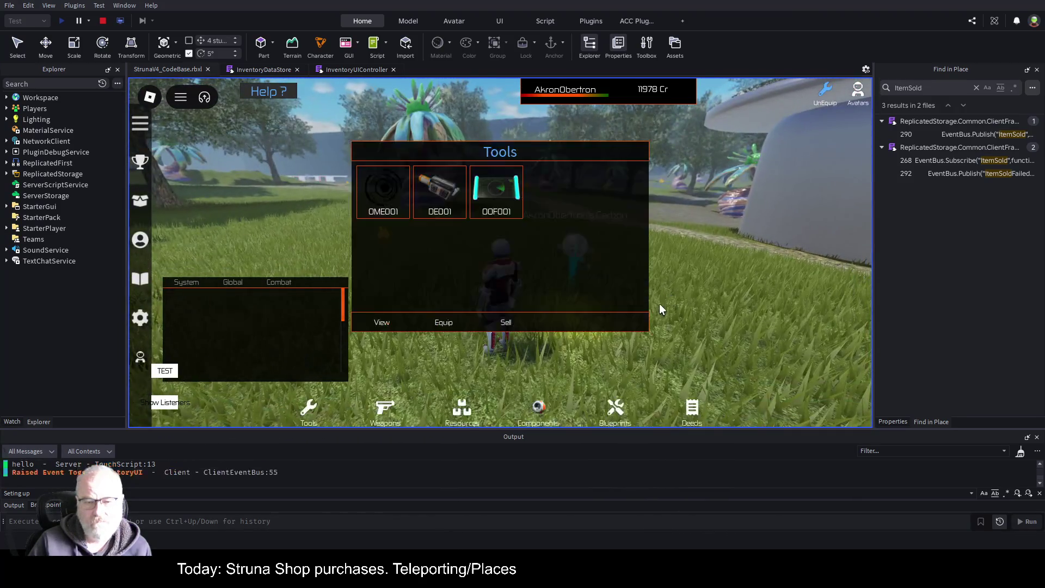
click(381, 193)
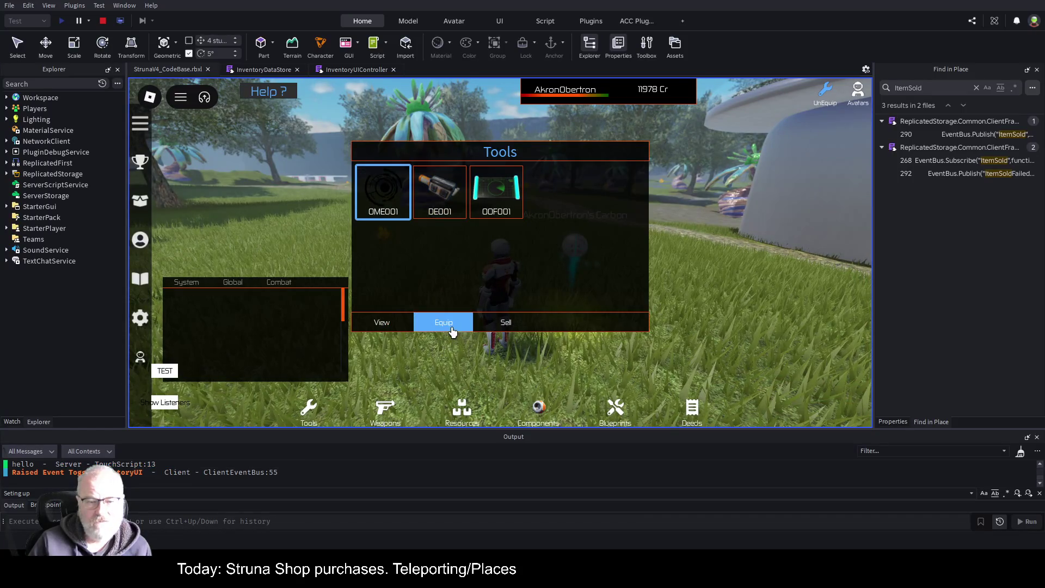
click(444, 322)
click(664, 289)
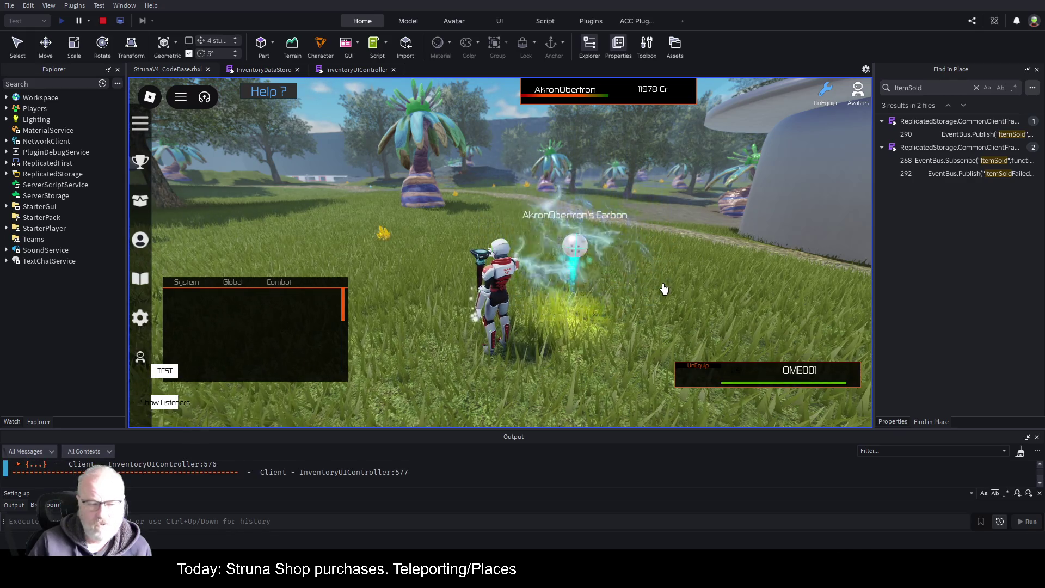
key(i)
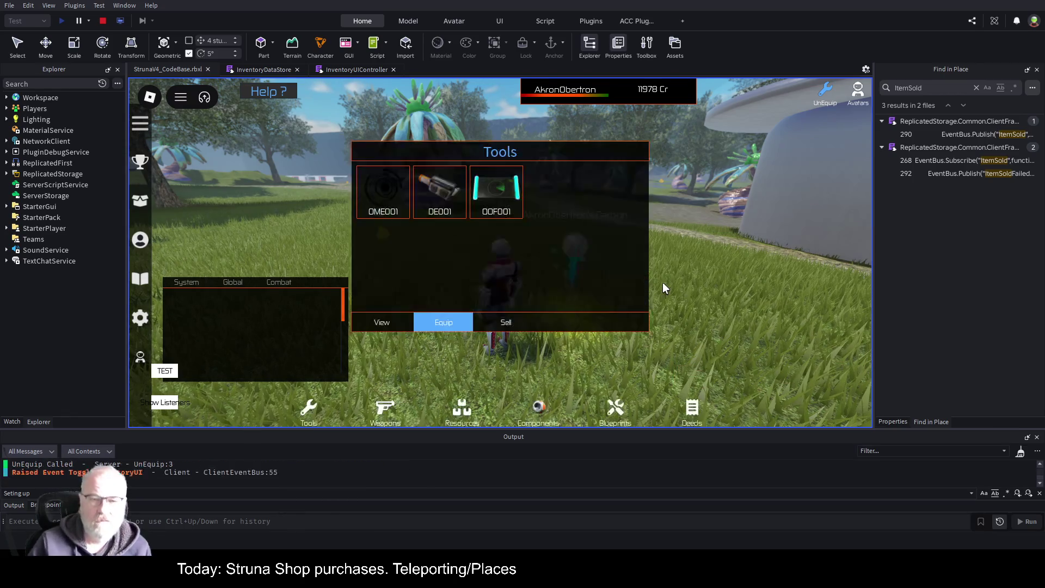
click(387, 202)
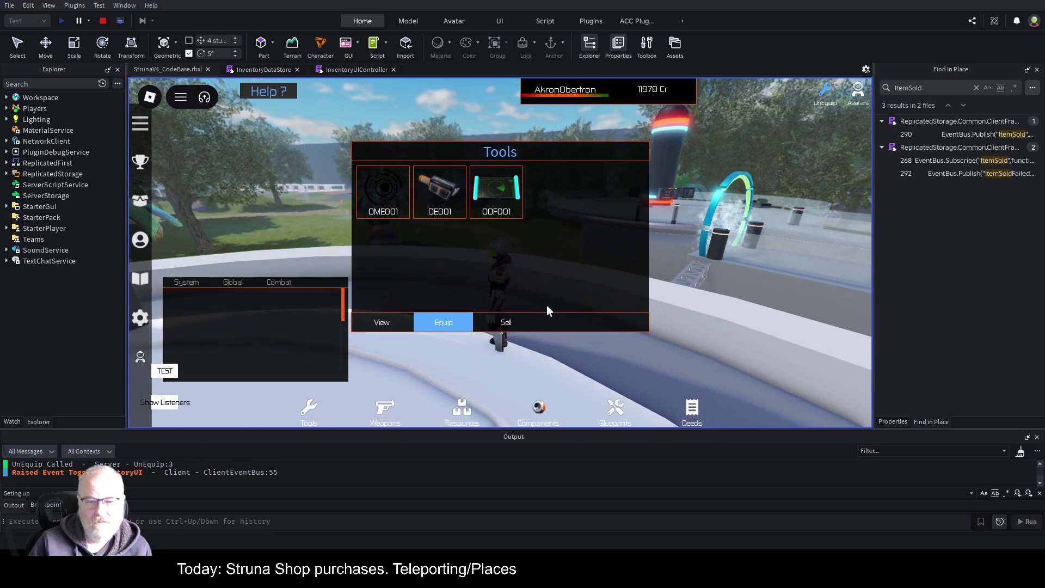
click(524, 320)
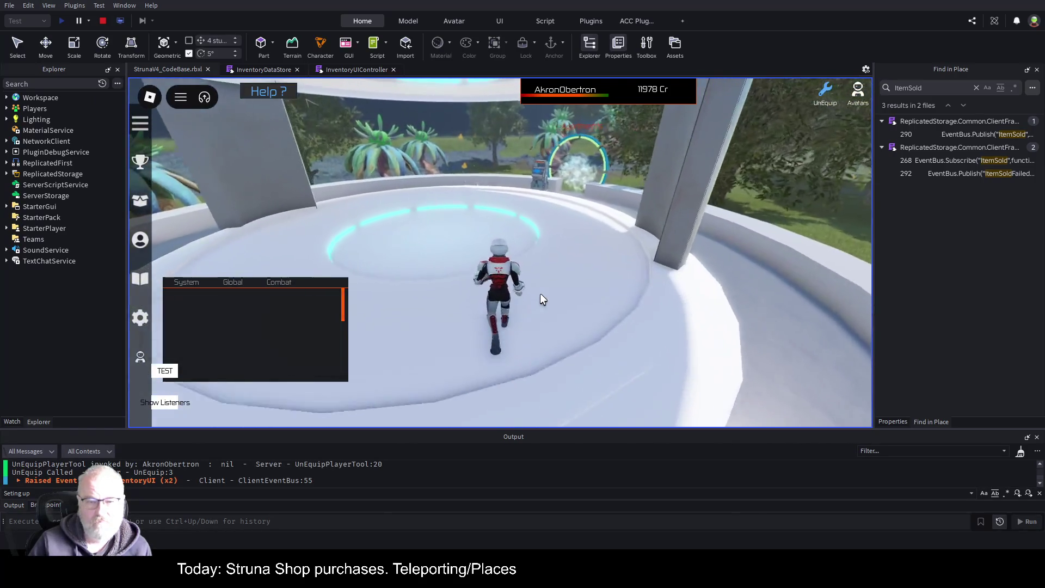
key(w)
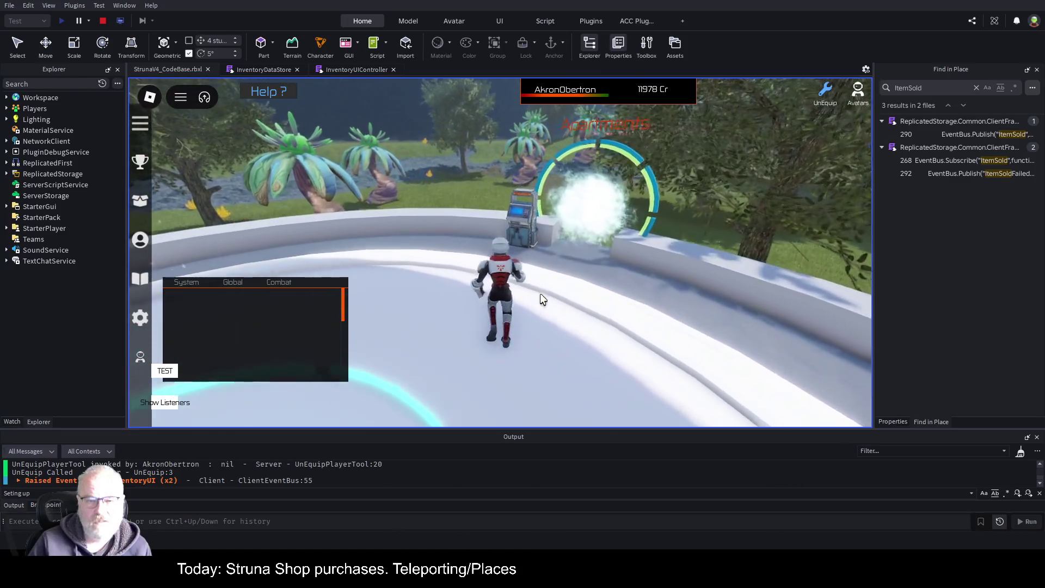
Buy an OOF001 tool from the Struna Shop, check its stats, then sell it for 200 Cr
click(505, 247)
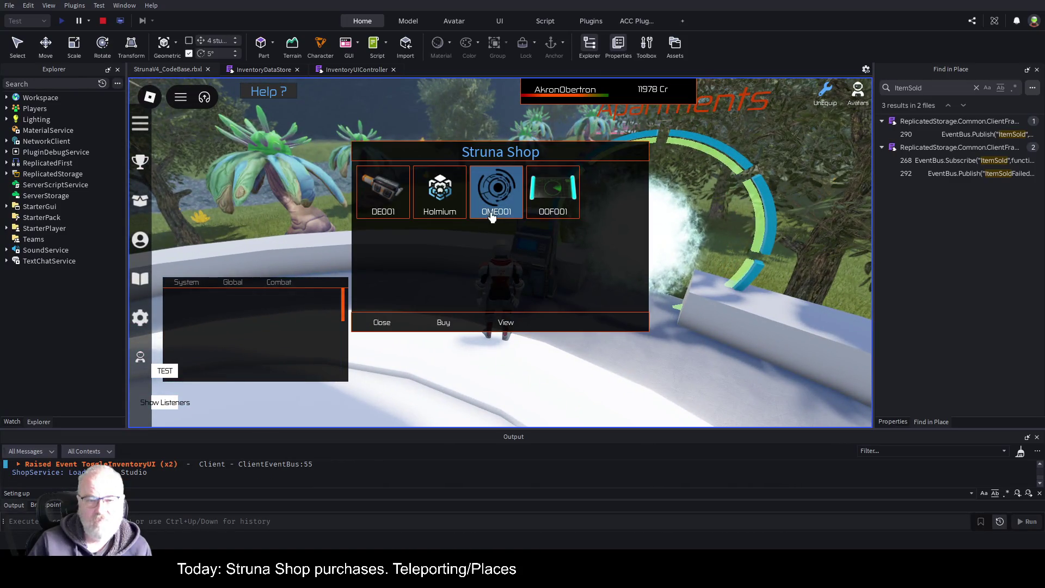
click(551, 193)
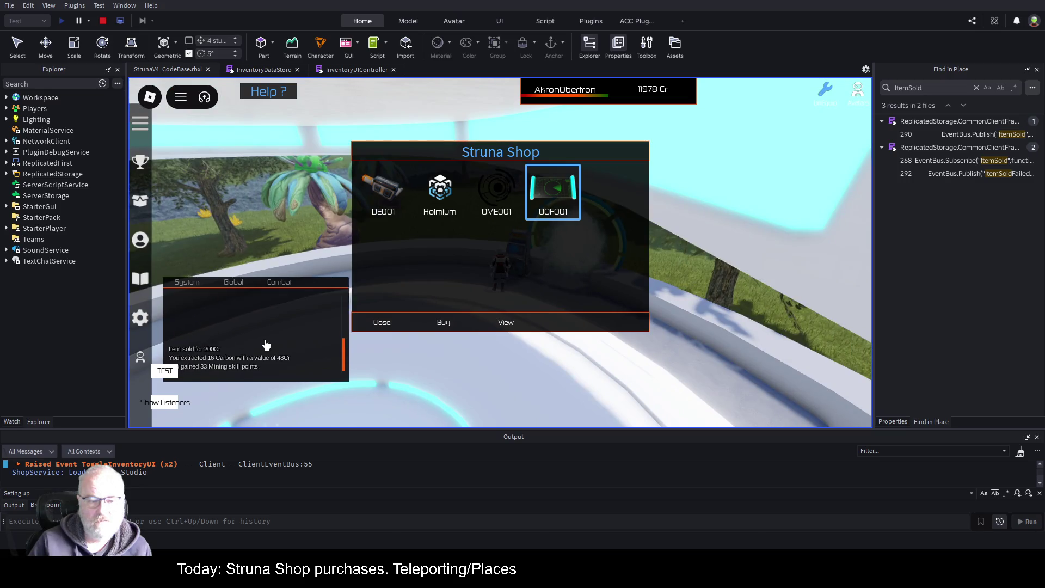
click(443, 322)
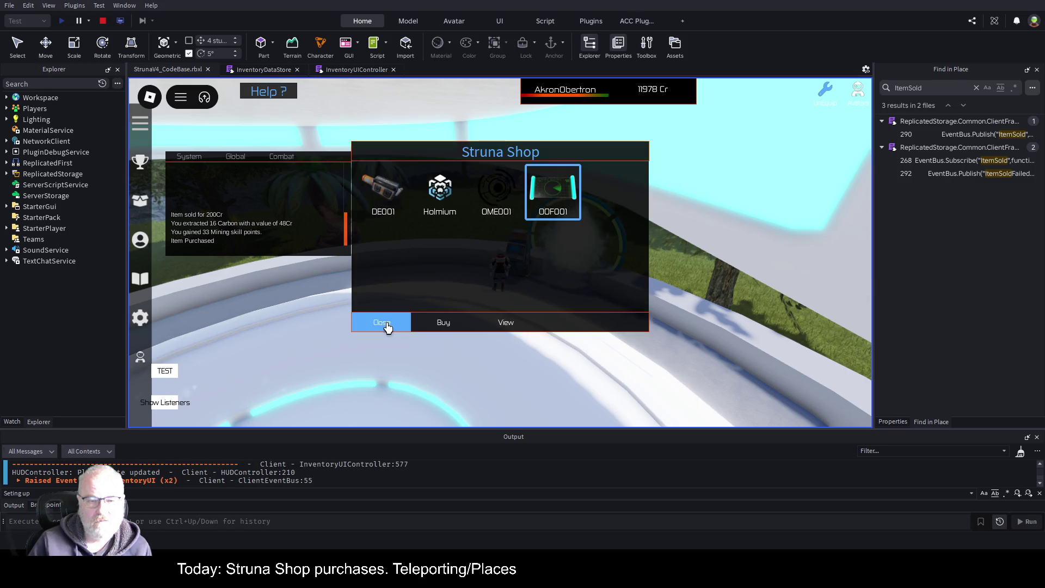
click(496, 191)
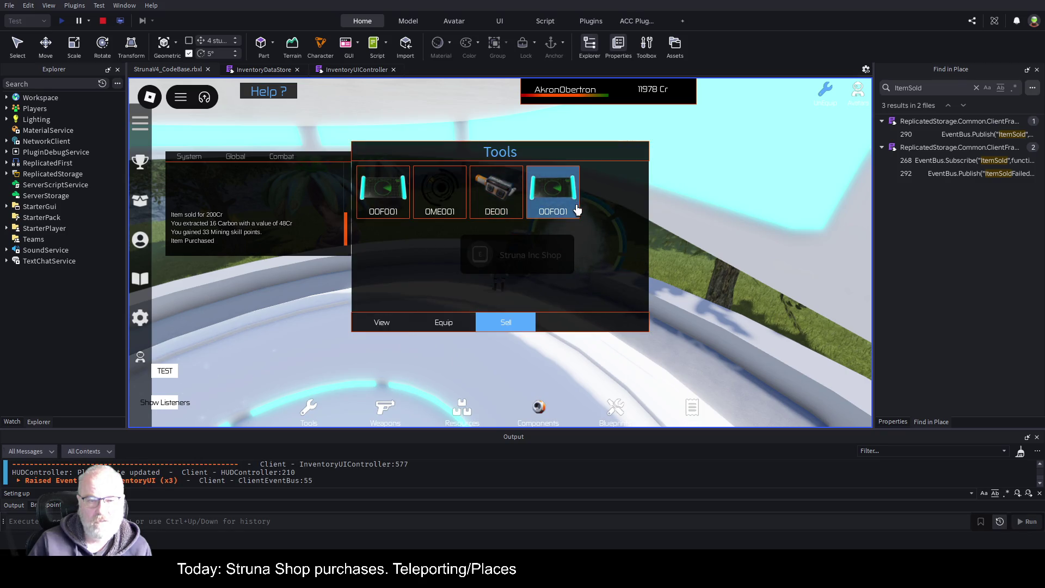
click(376, 207)
click(397, 326)
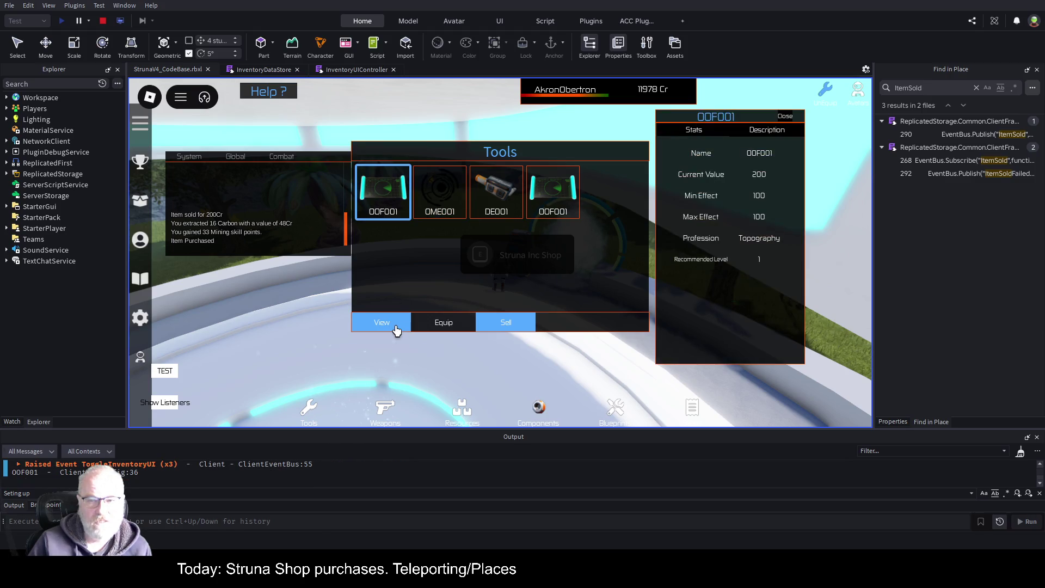
click(782, 118)
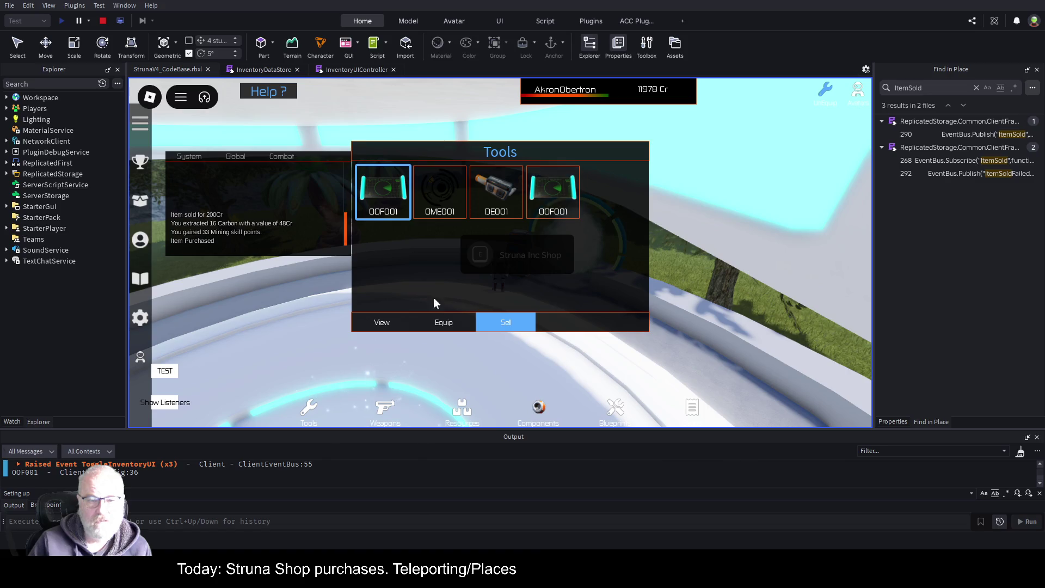
click(505, 324)
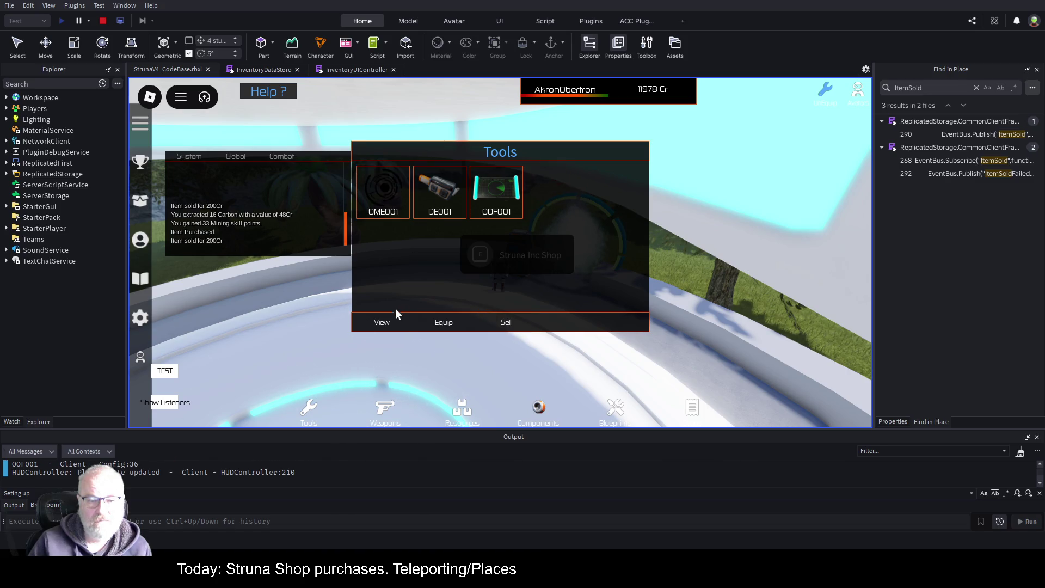
key(i)
Buy another OME001, review its stats, and stop the playtest
click(524, 267)
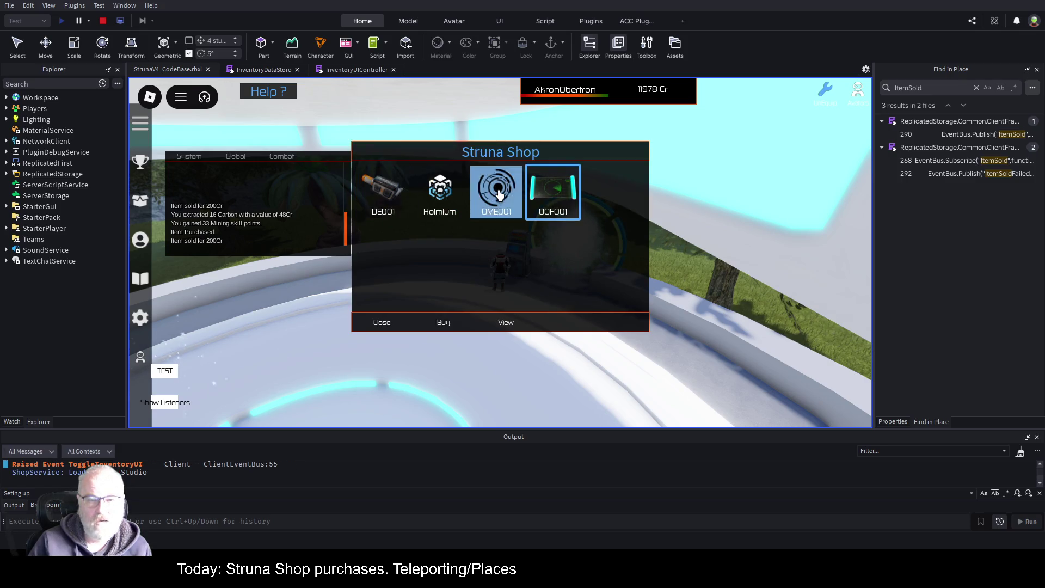
click(448, 324)
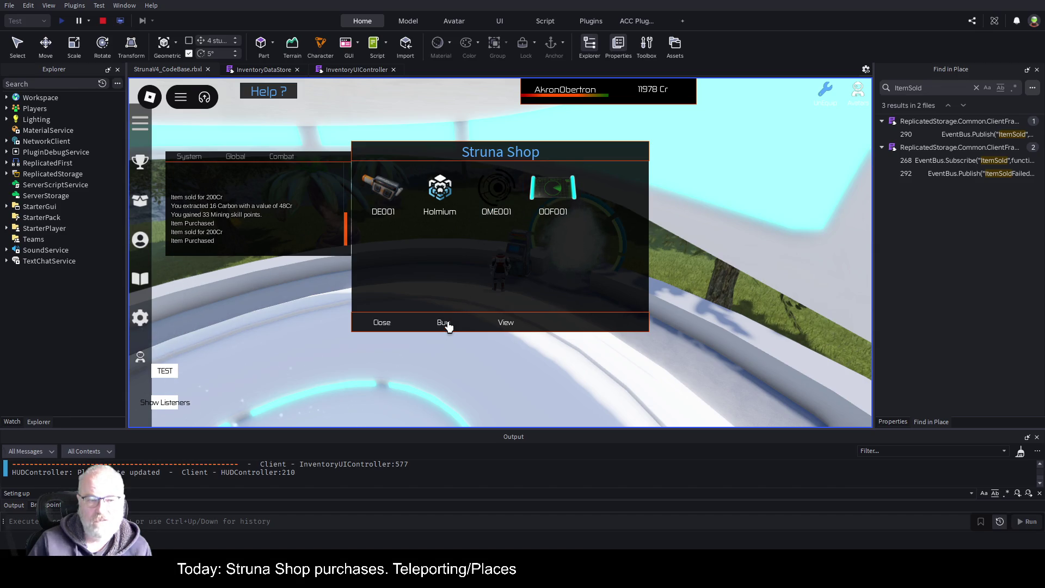
click(388, 326)
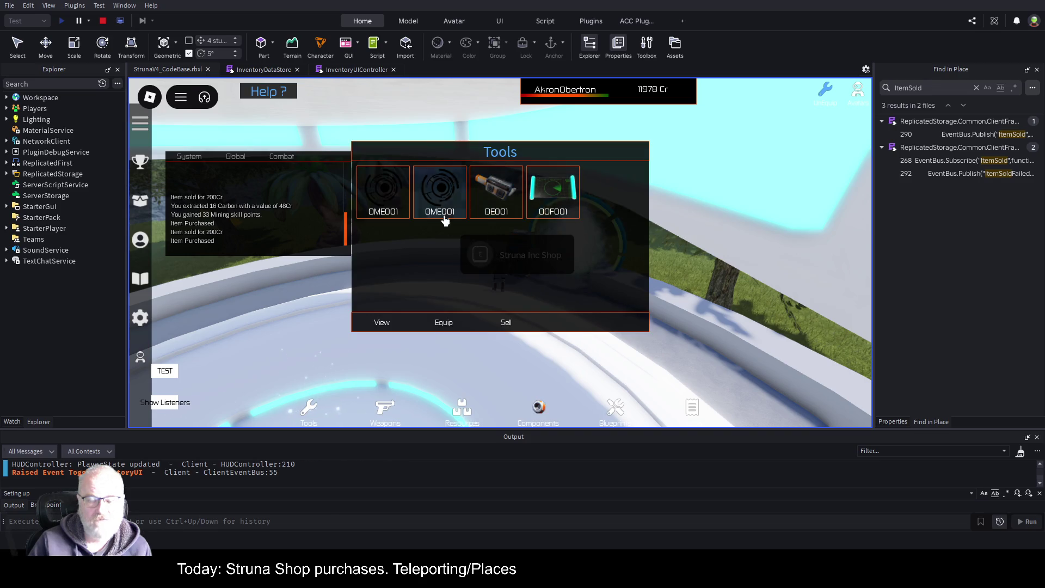
click(383, 191)
click(382, 322)
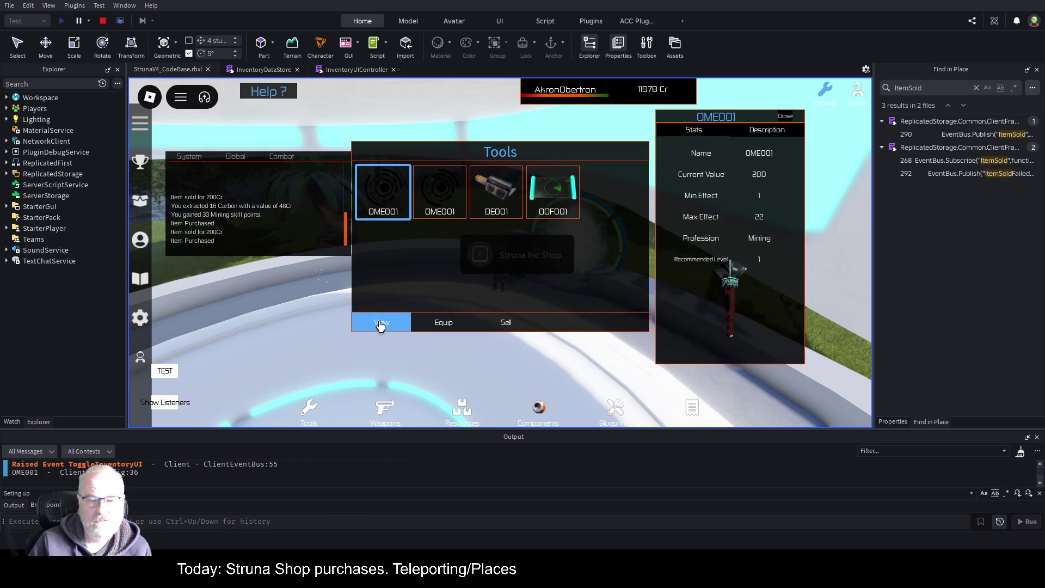
click(784, 117)
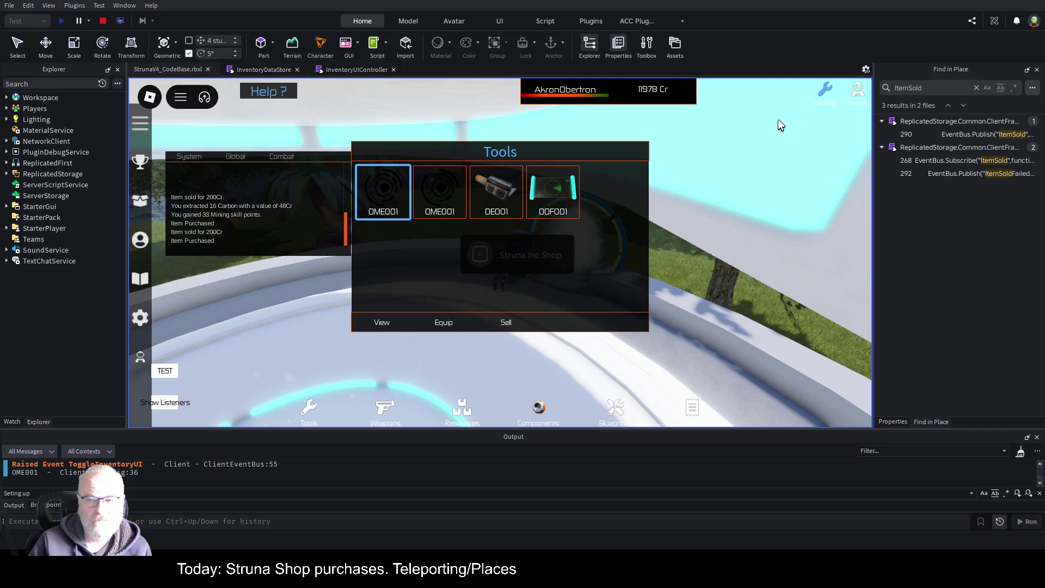
click(103, 21)
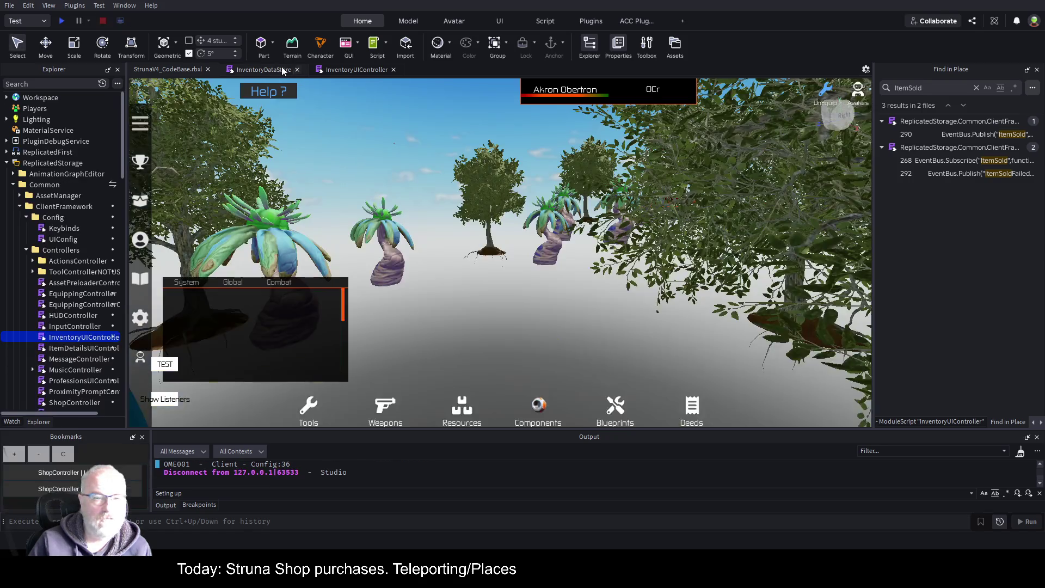
Open the InventoryDataStore script, dismiss the ItemSold search, and select both Common folders in Explorer
click(274, 69)
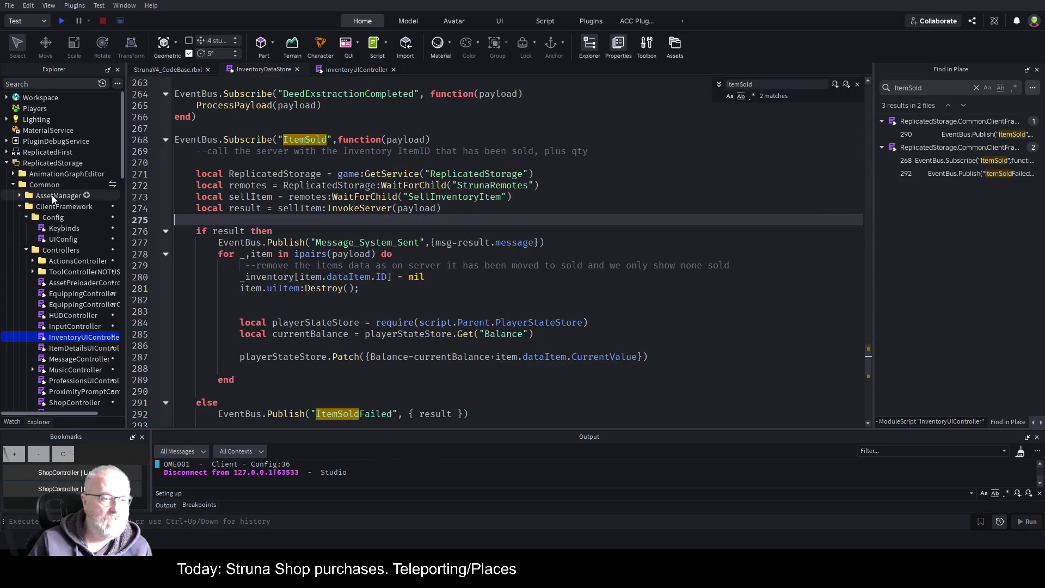
click(44, 185)
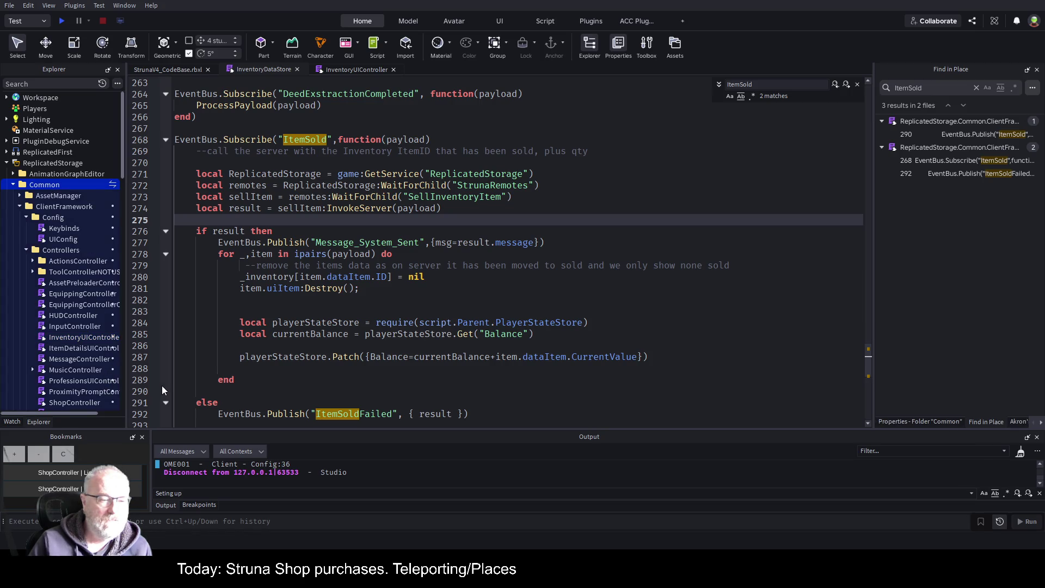
key(Escape)
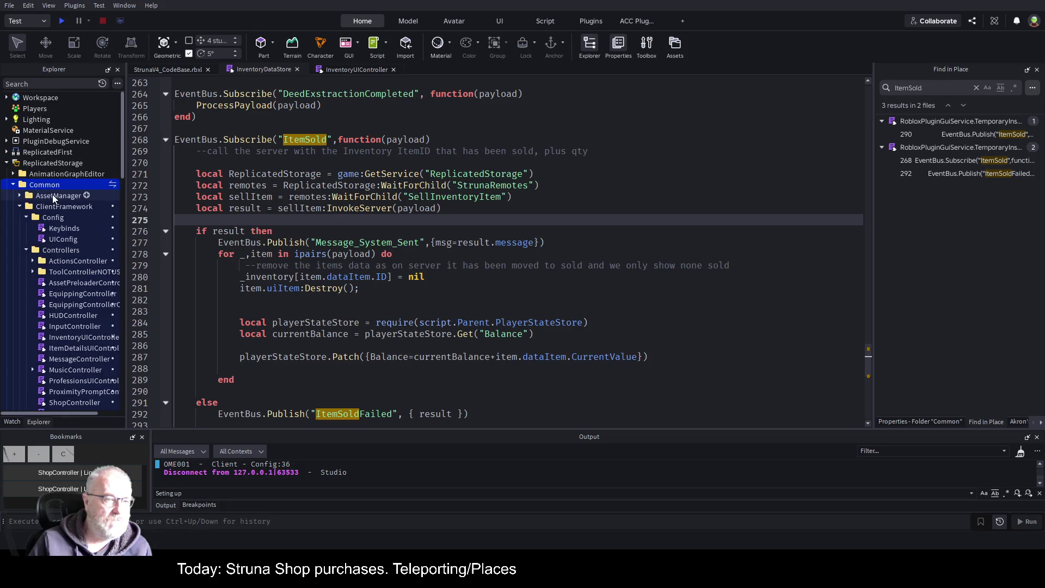
scroll(44, 221, down, 10)
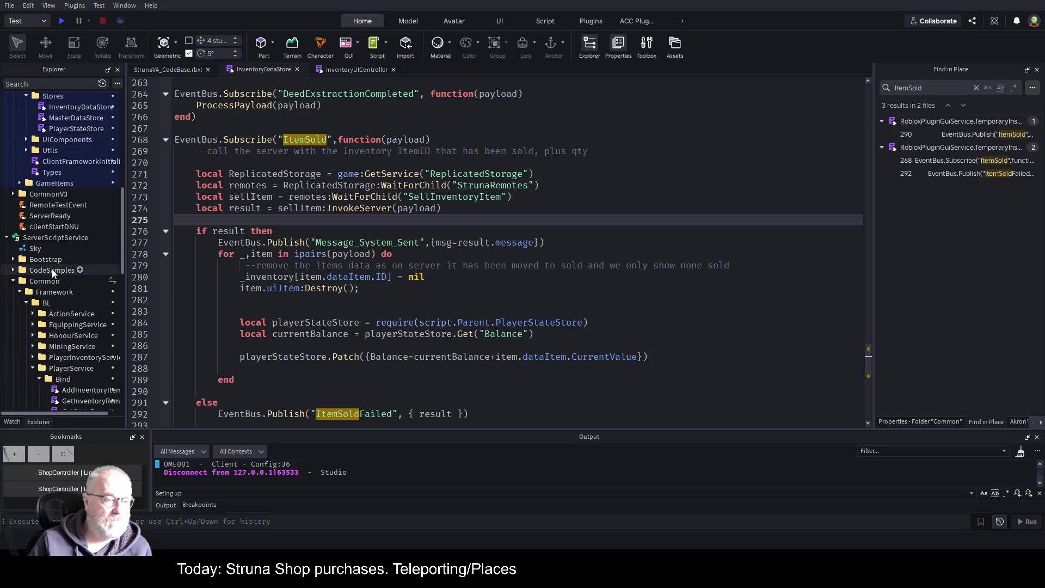
click(50, 283)
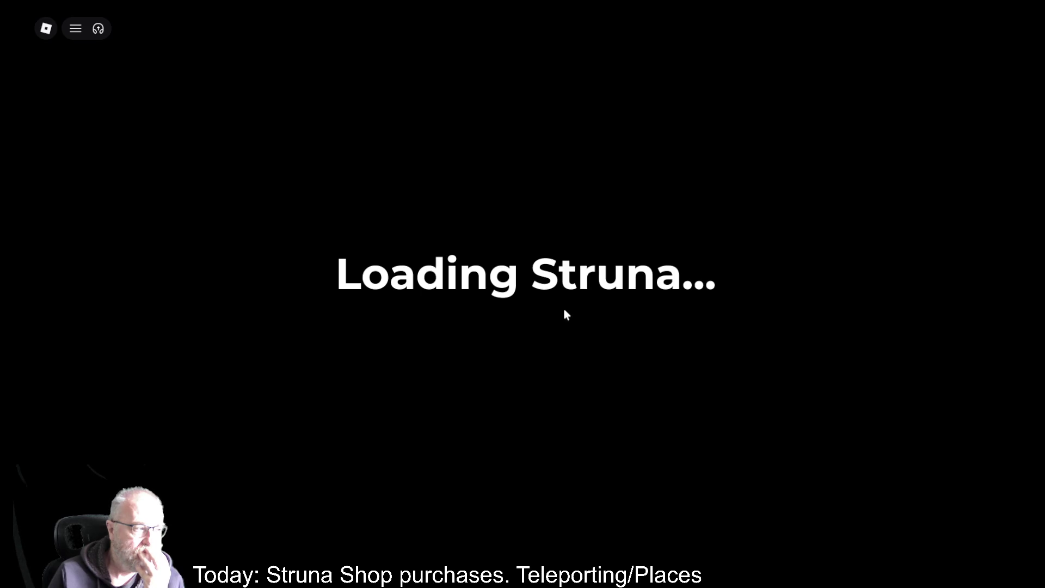
Check the developer console log with F9, then run the character across the field
key(F9)
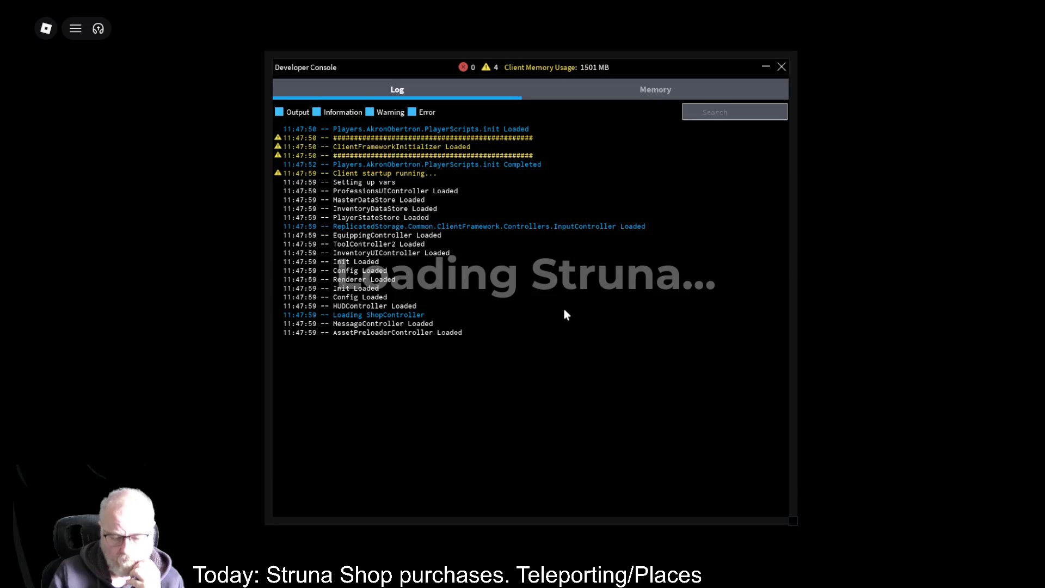
click(784, 69)
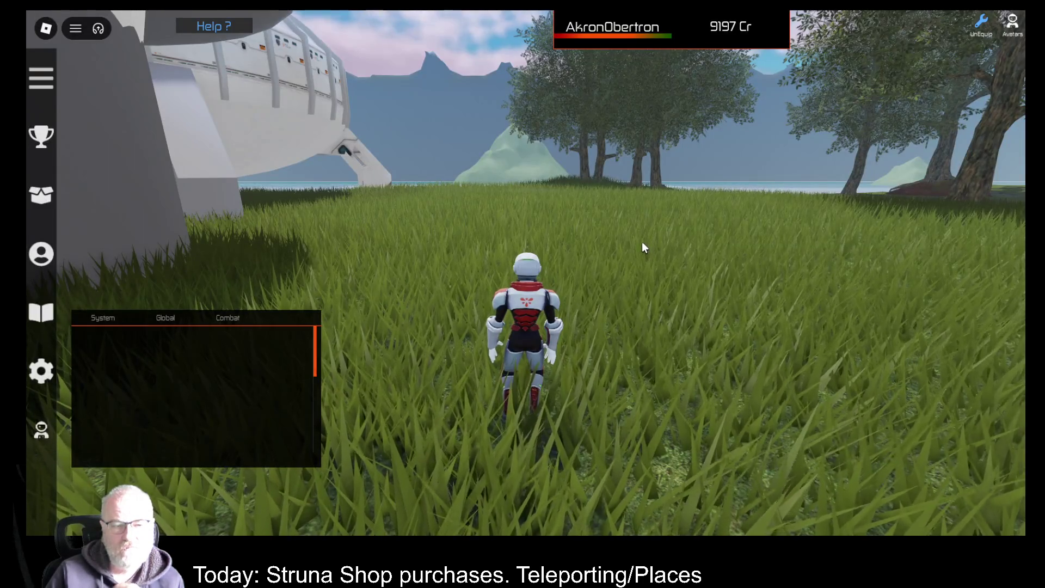
scroll(642, 242, down, 3)
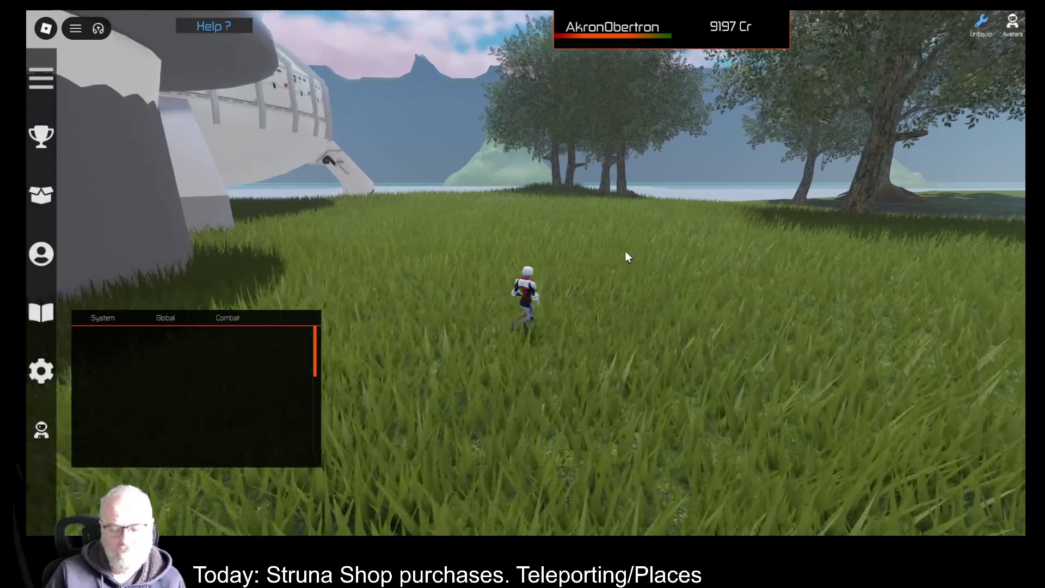
key(s)
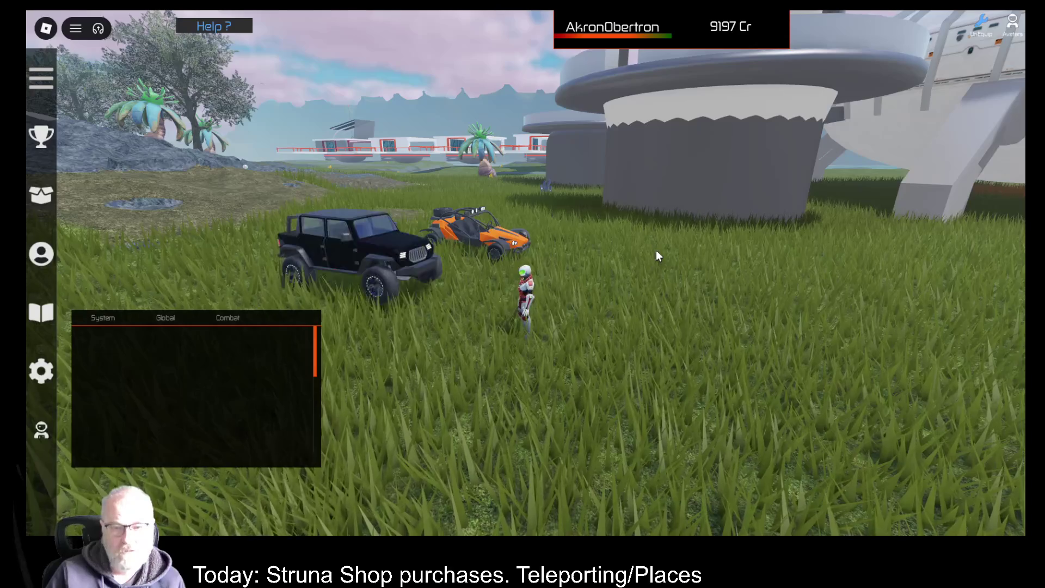
key(w)
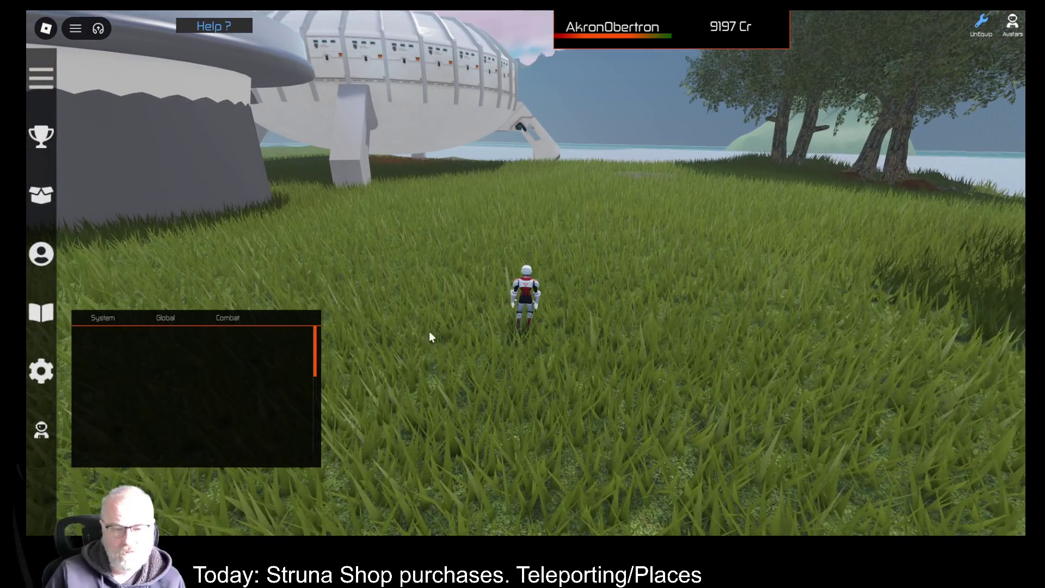
Equip the OOF001 scanner to find 24 Silver, then view Professions showing Topography level 20
key(i)
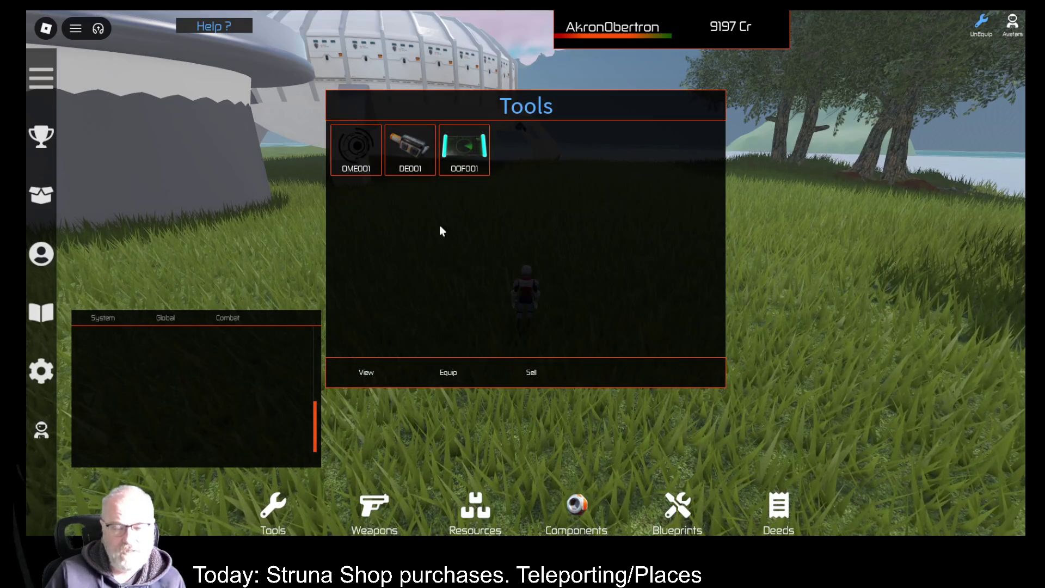
click(467, 159)
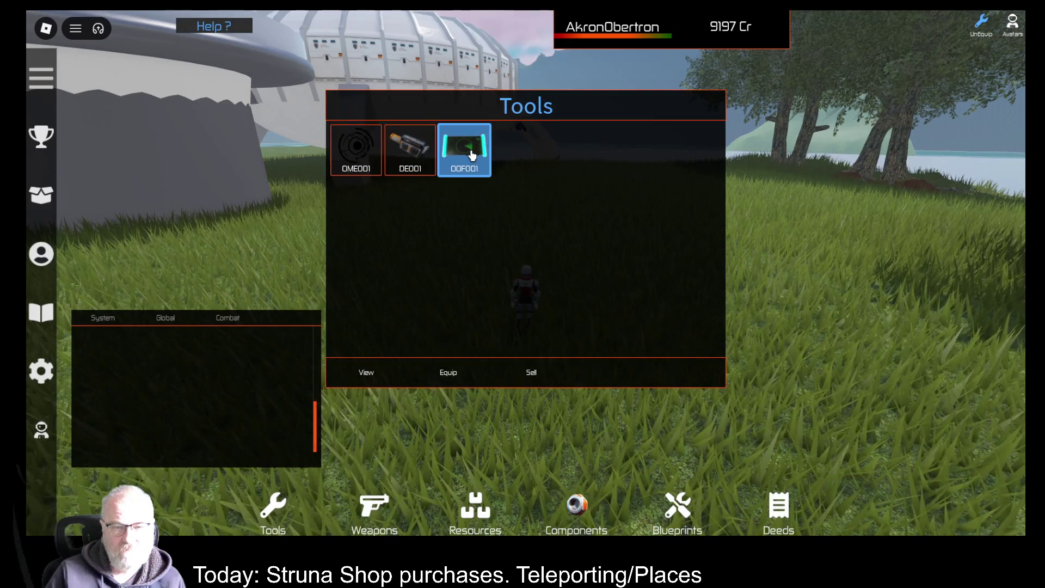
click(374, 374)
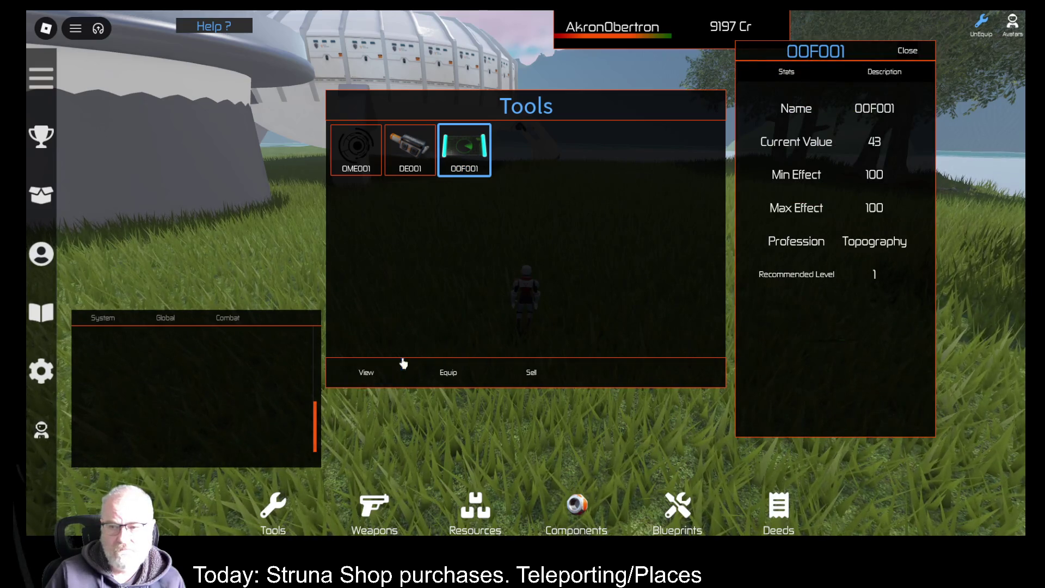
click(908, 51)
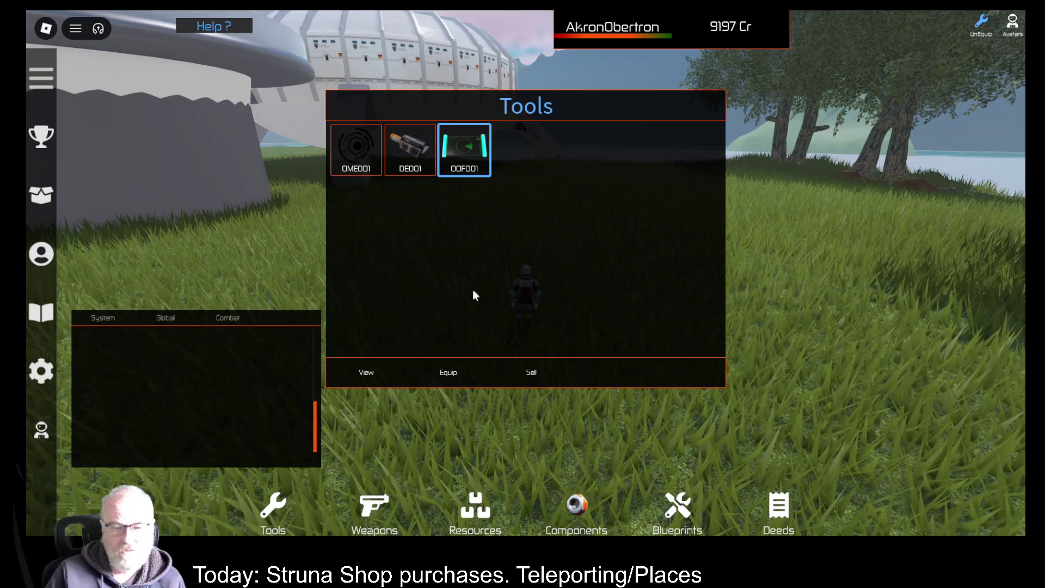
click(444, 380)
click(595, 330)
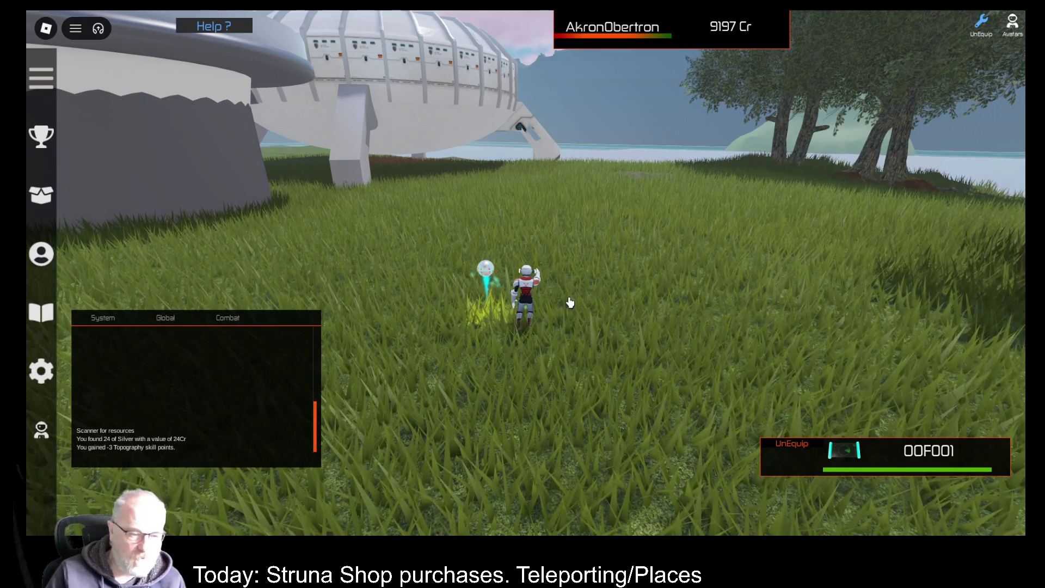
key(i)
key(i)
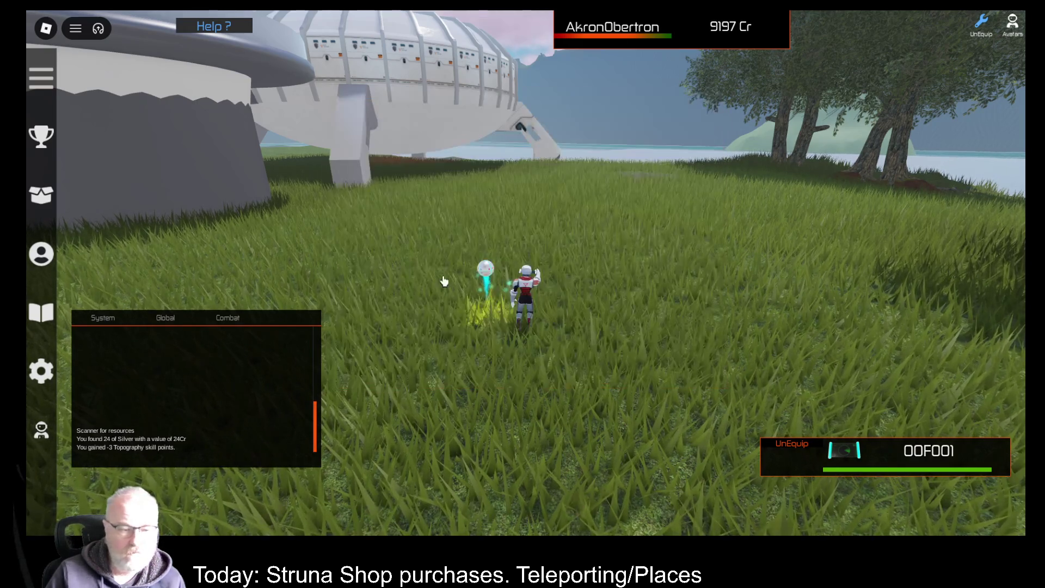
click(46, 256)
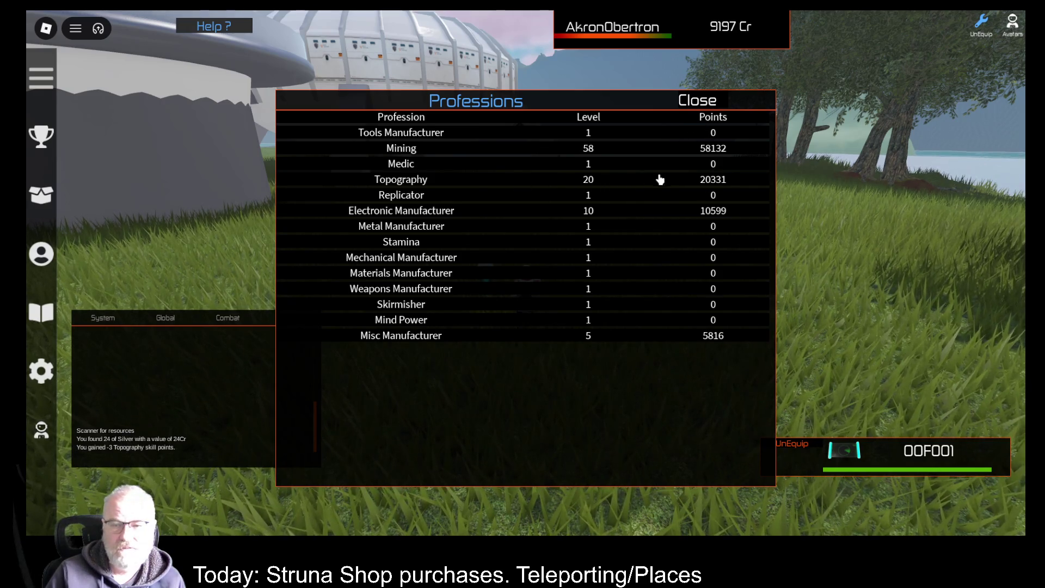
Close Professions, run to the Struna shop terminal, and review OOF001's stats
click(693, 106)
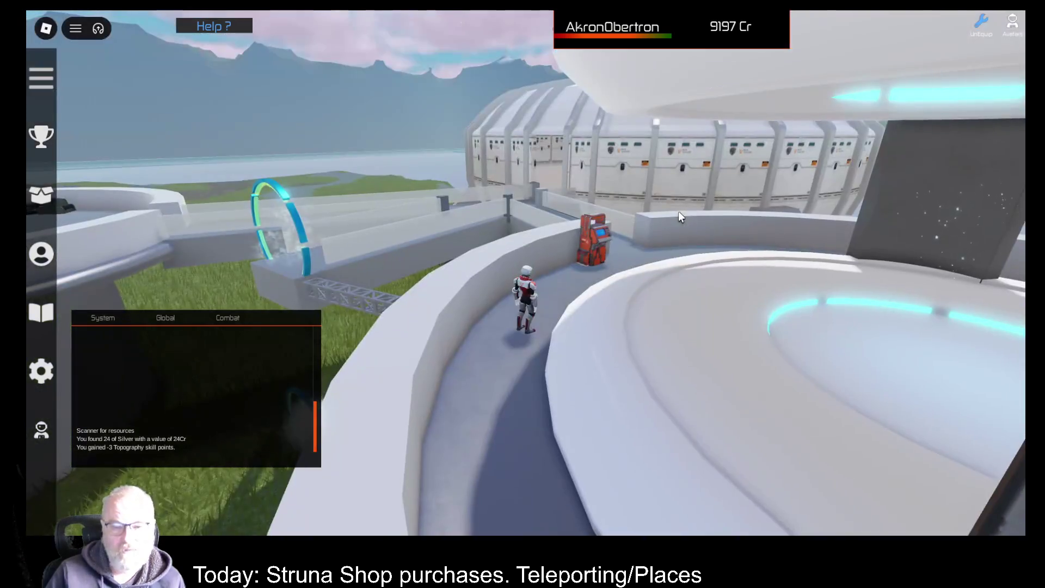
key(d)
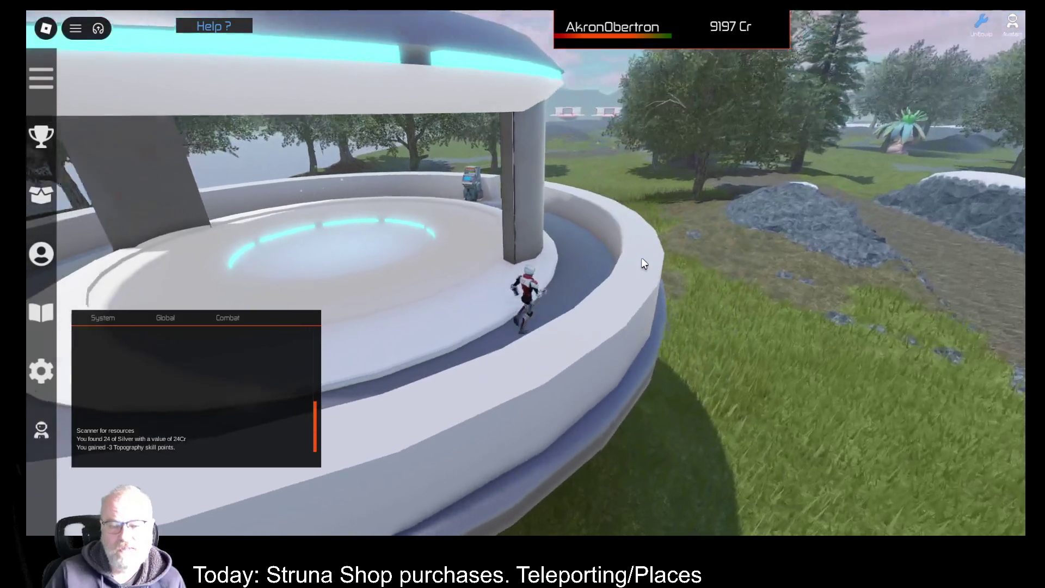
key(w)
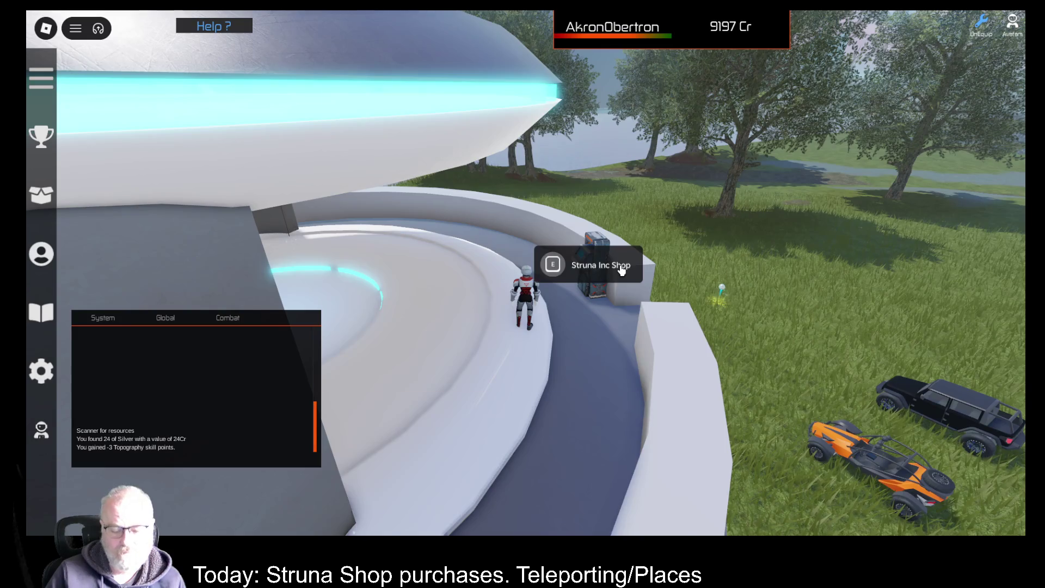
click(621, 270)
click(464, 150)
click(386, 375)
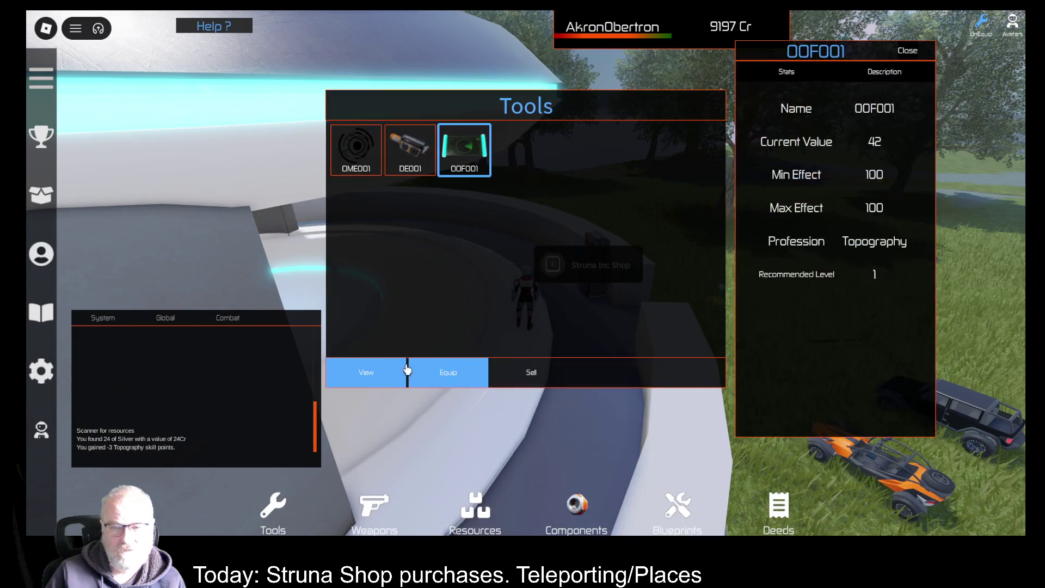
click(908, 51)
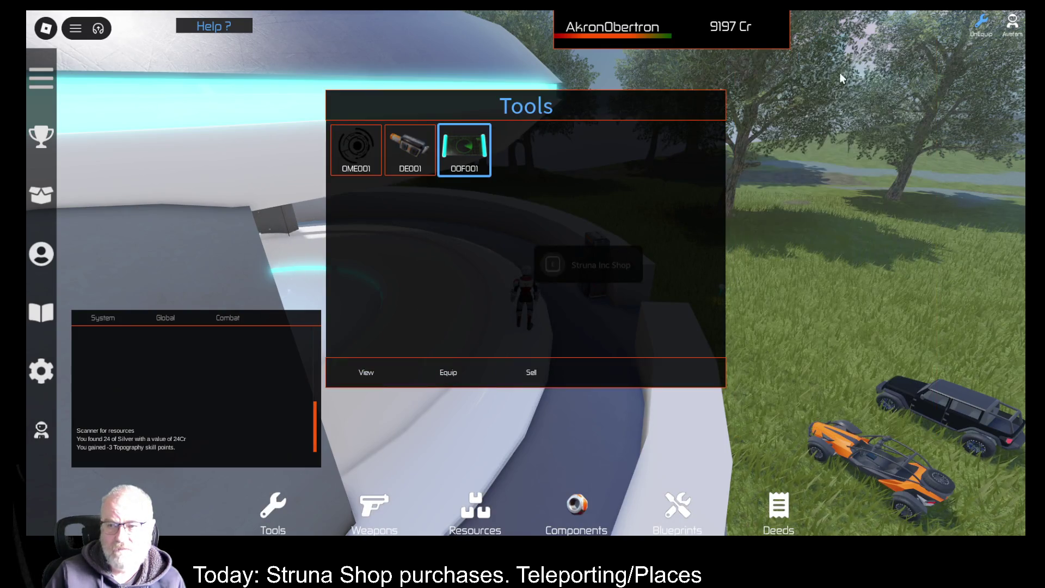
click(460, 370)
Buy a new OOF001, equip it, and scan to find 64 Dubnium worth 320 Cr
click(552, 269)
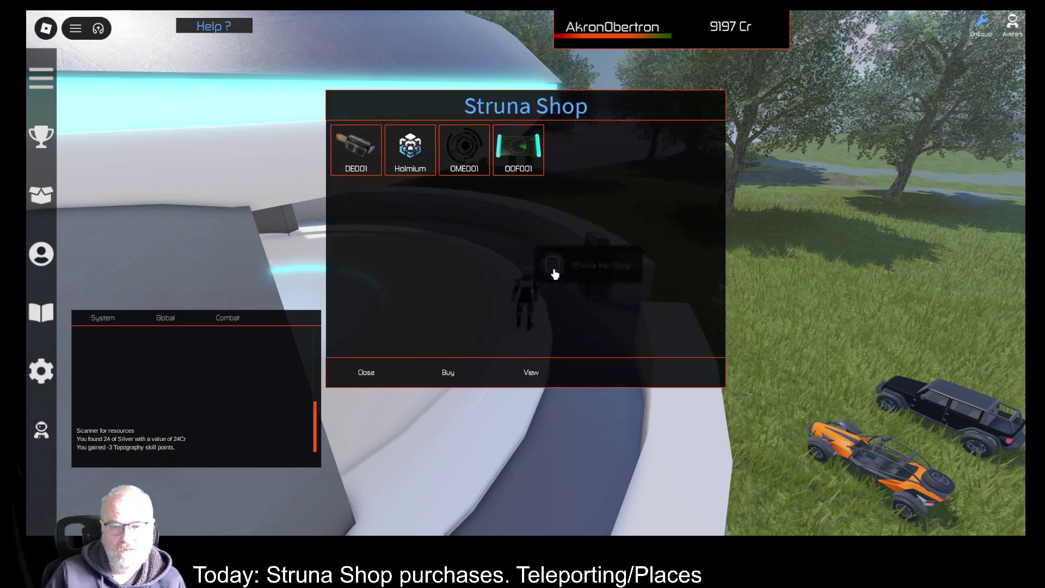
click(527, 158)
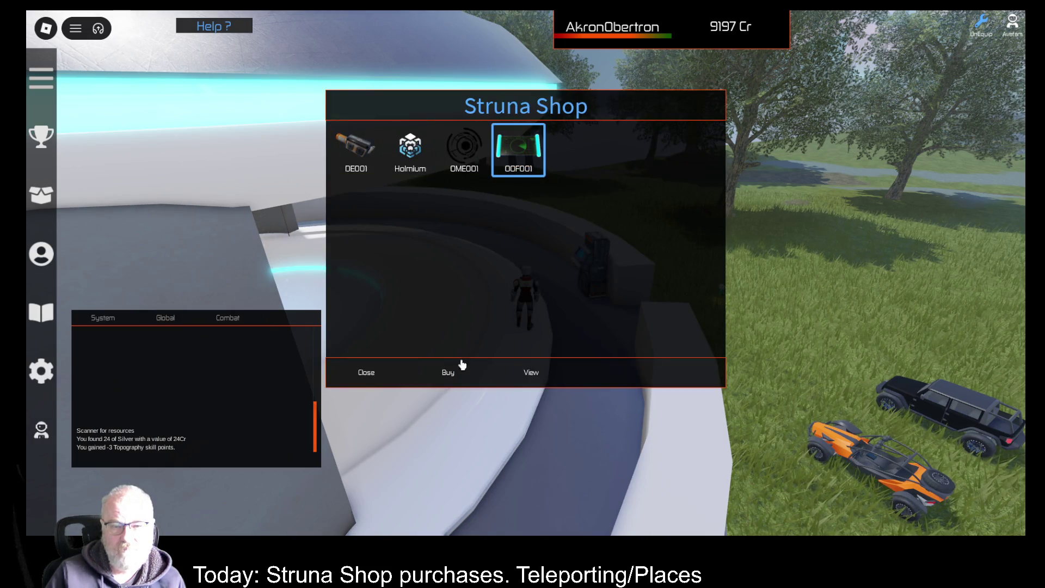
click(447, 374)
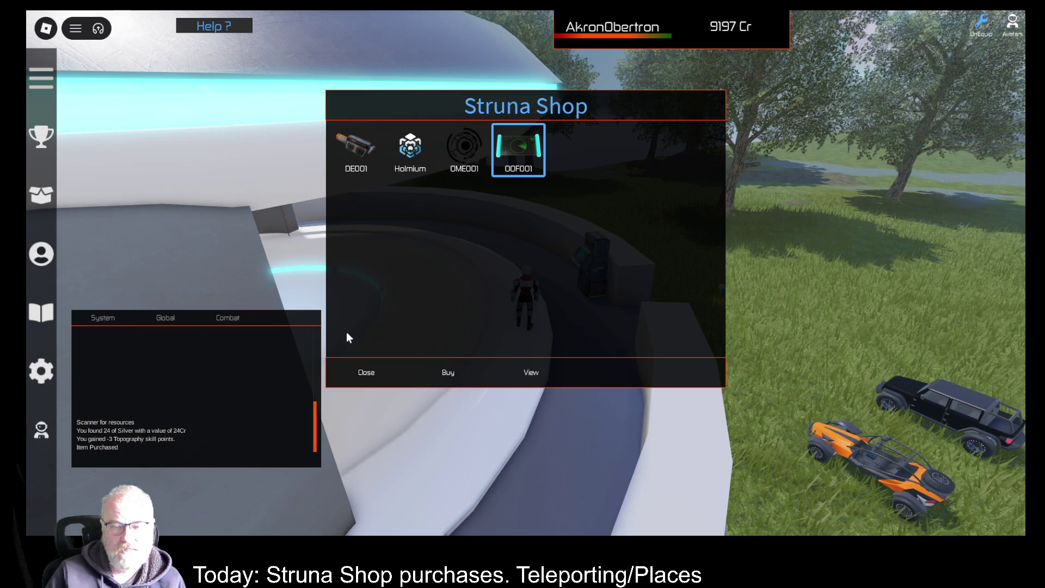
click(391, 373)
key(i)
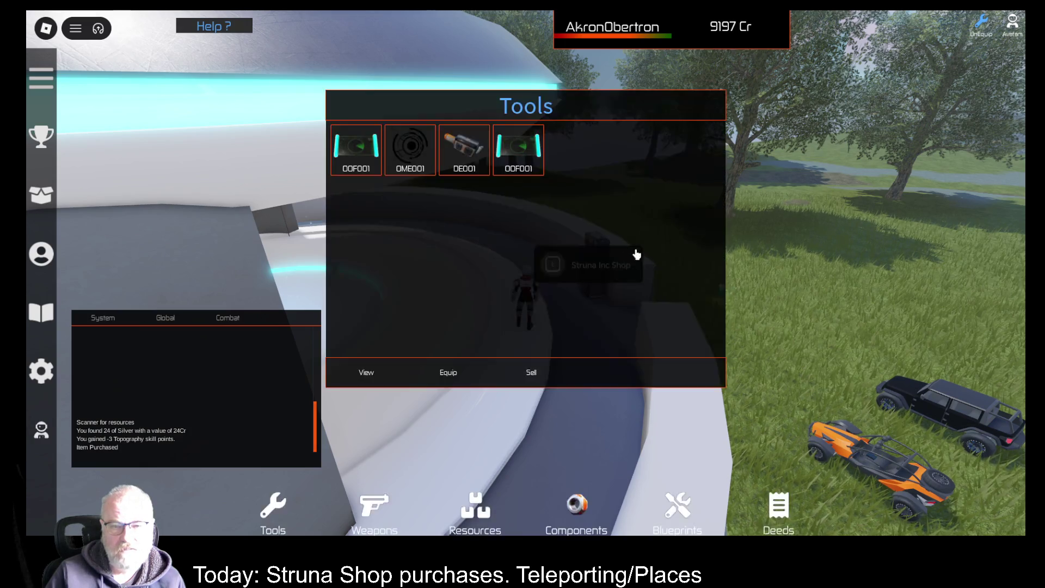
click(362, 163)
click(368, 375)
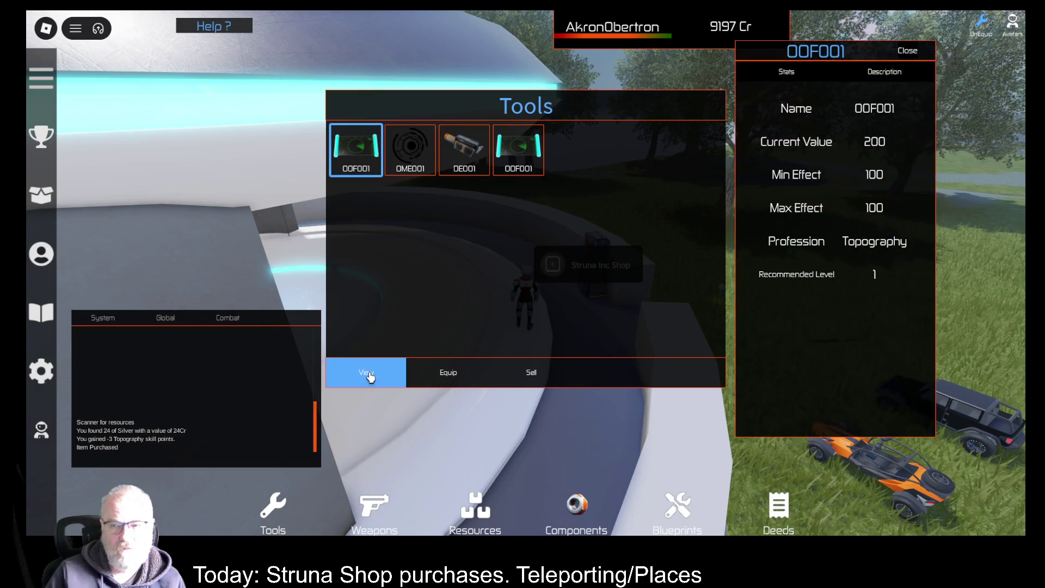
click(907, 52)
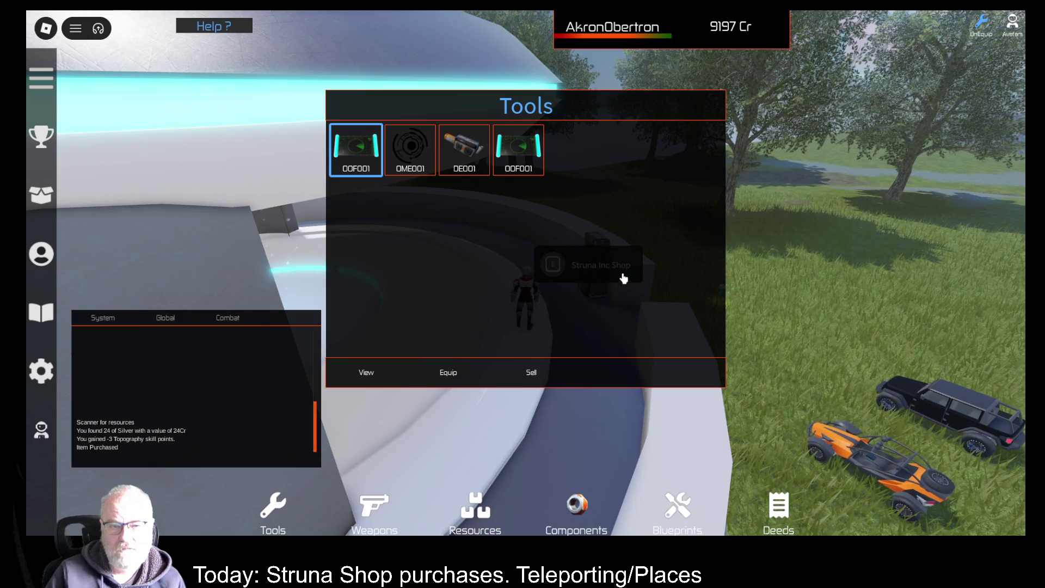
click(454, 375)
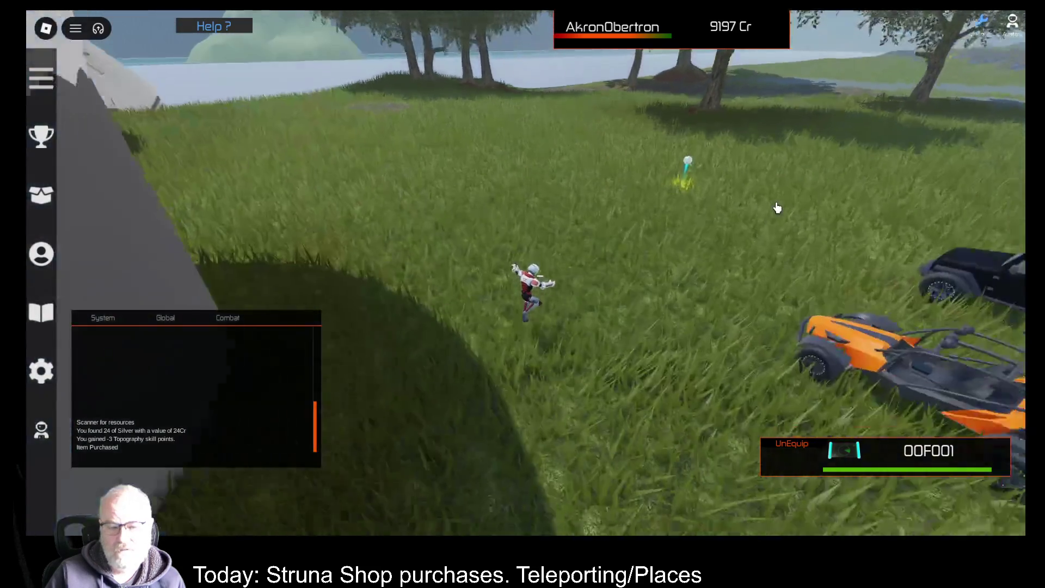
click(777, 207)
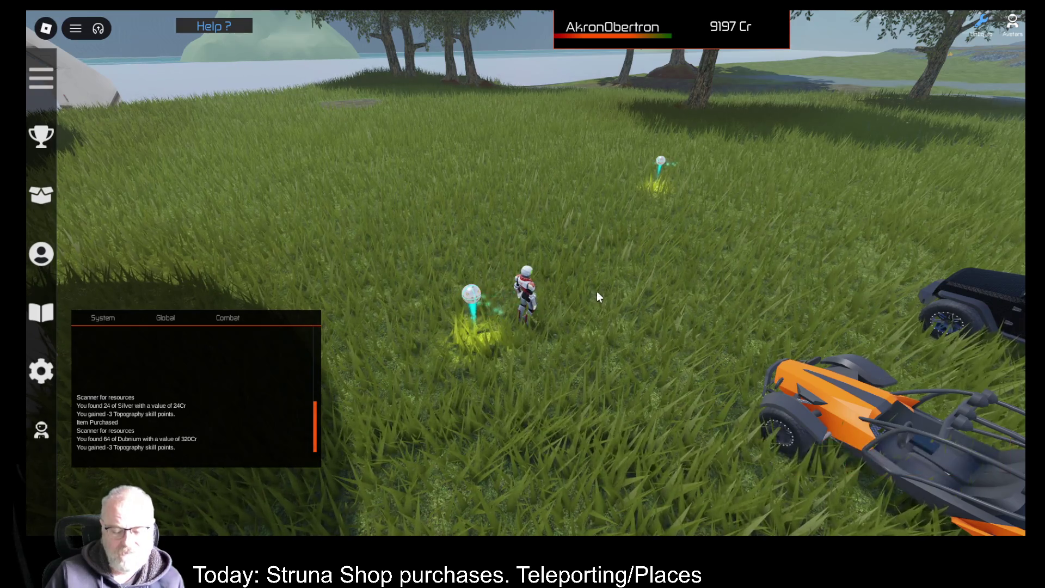
key(d)
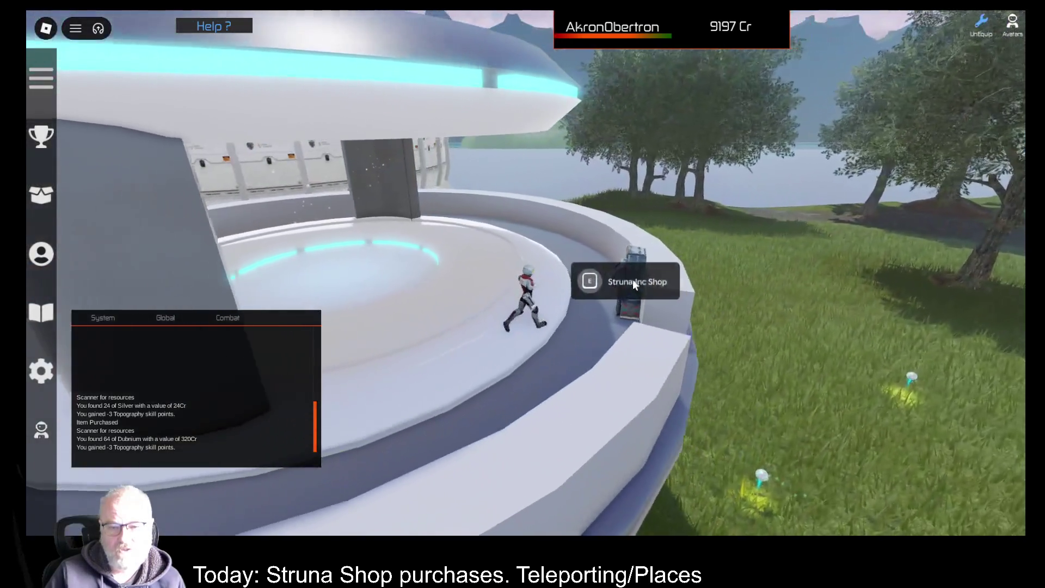
Sell the spare OOF001 scanner for 199 Cr
key(e)
click(363, 161)
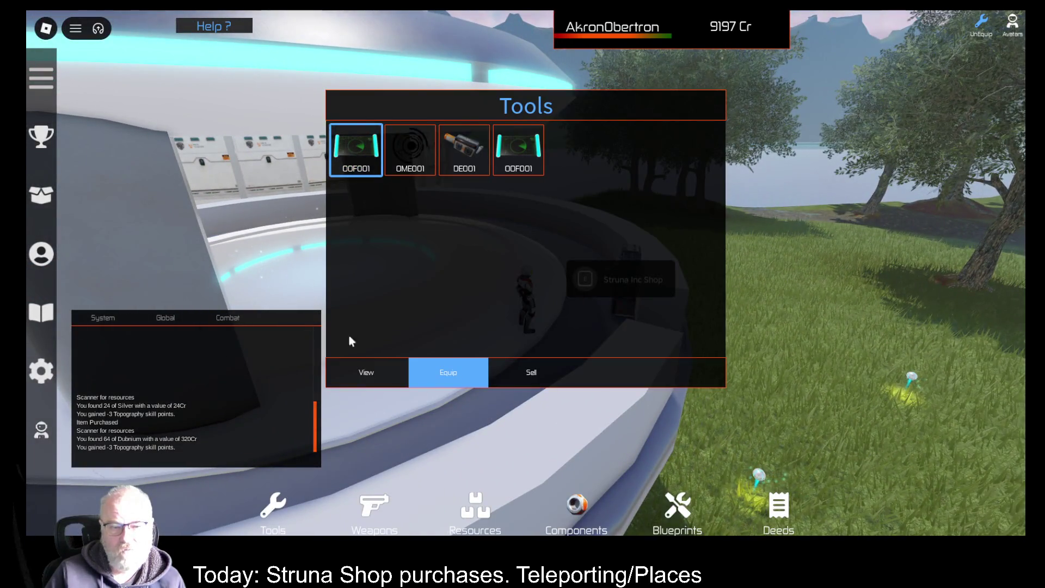
click(366, 373)
click(906, 51)
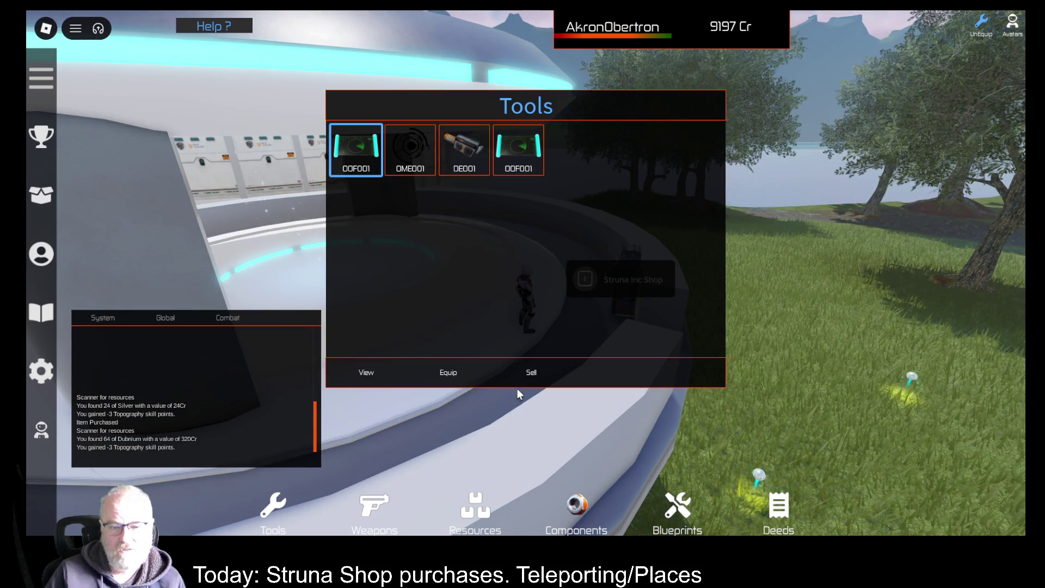
click(543, 380)
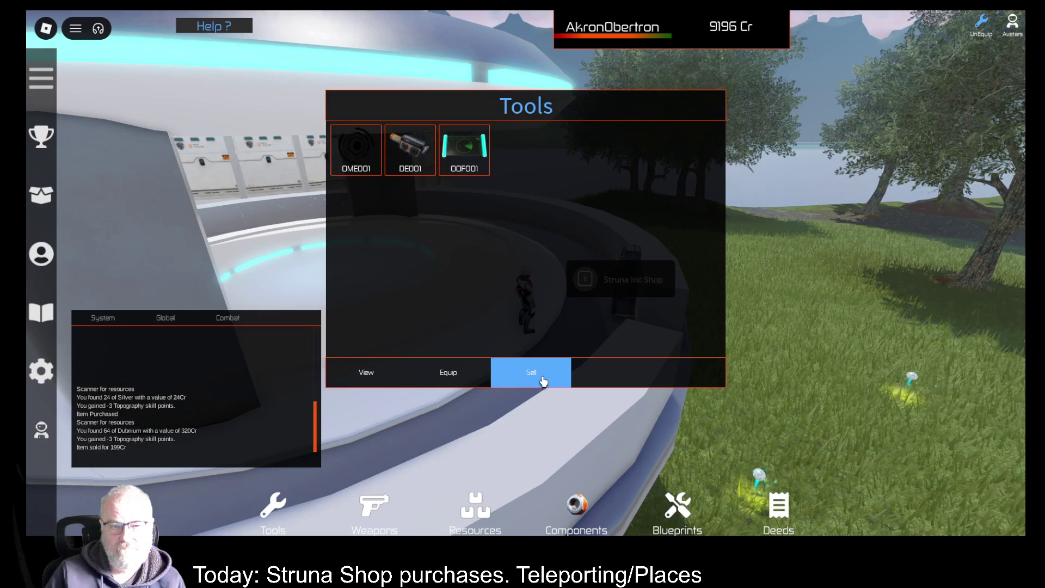
click(456, 309)
Buy an OME001 mining tool from the Struna Shop
click(586, 281)
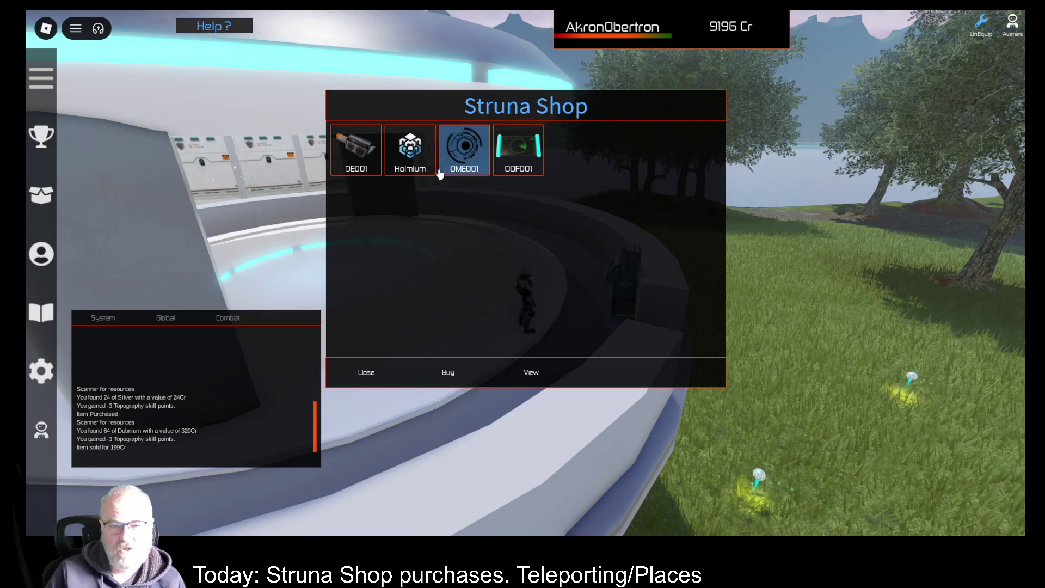
click(460, 155)
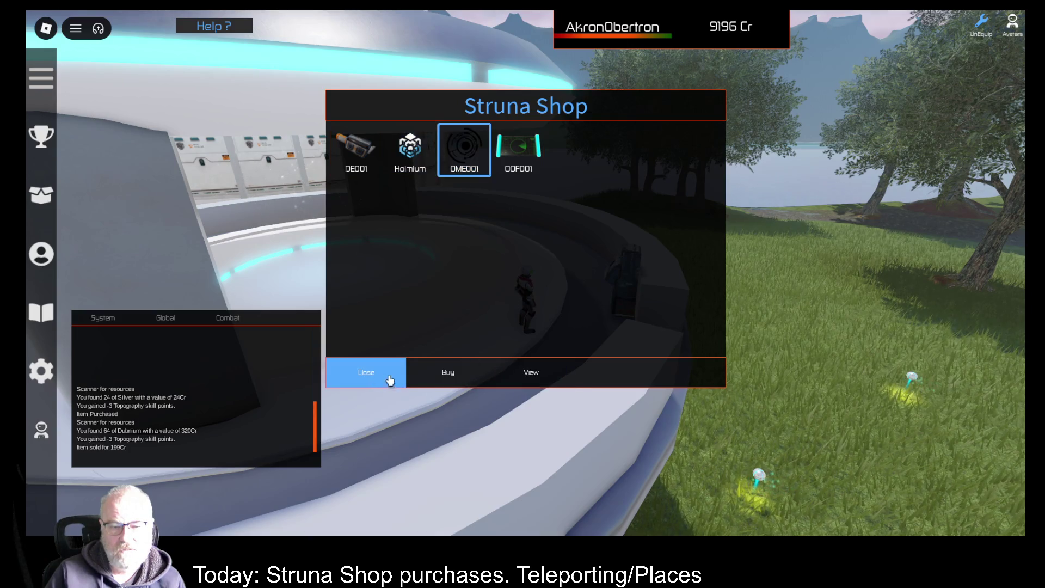
click(447, 372)
click(381, 375)
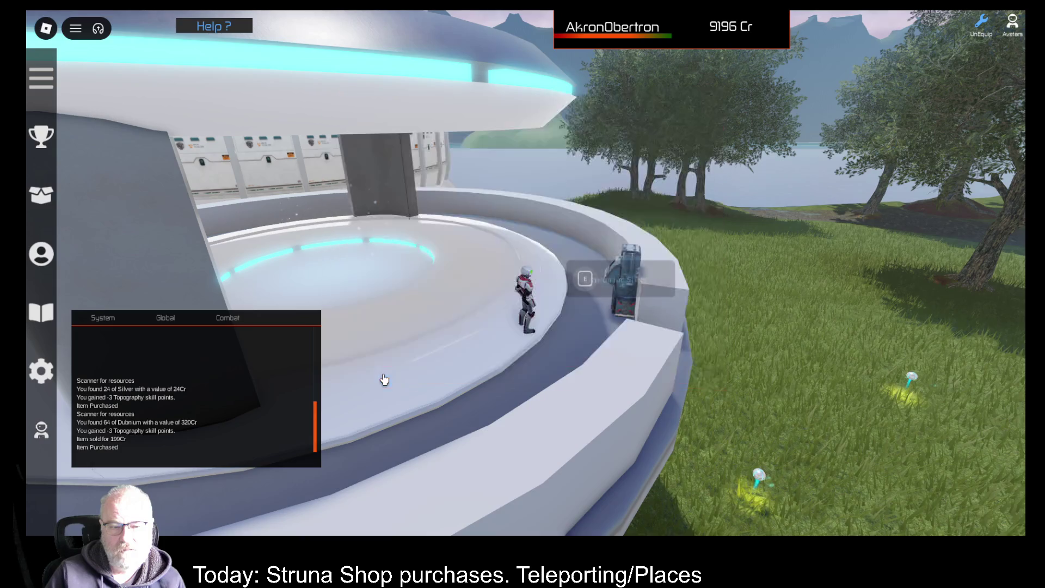
Sell one of the two OME001 tools for 200 Cr
key(i)
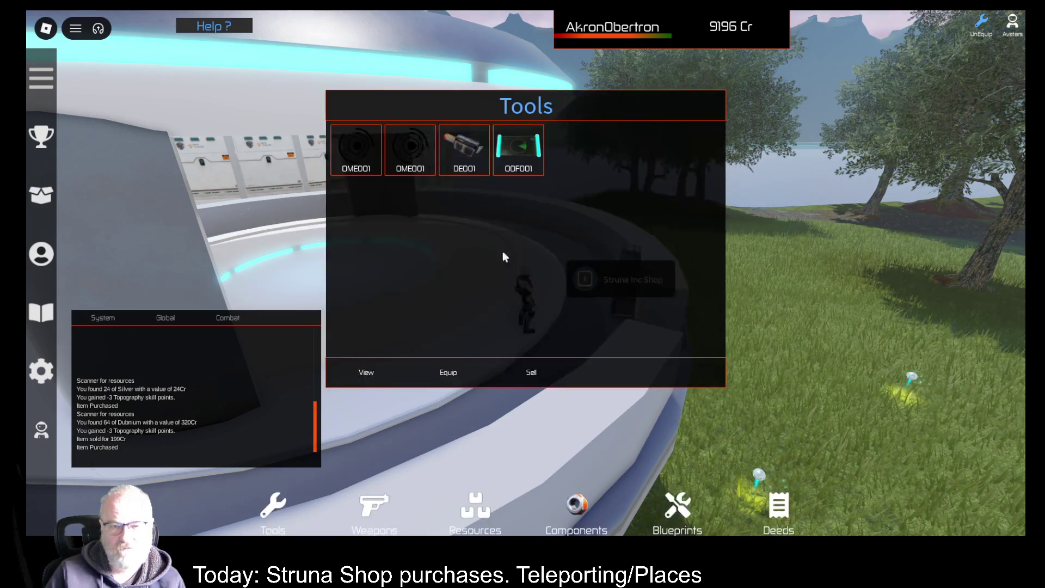
click(515, 166)
click(380, 382)
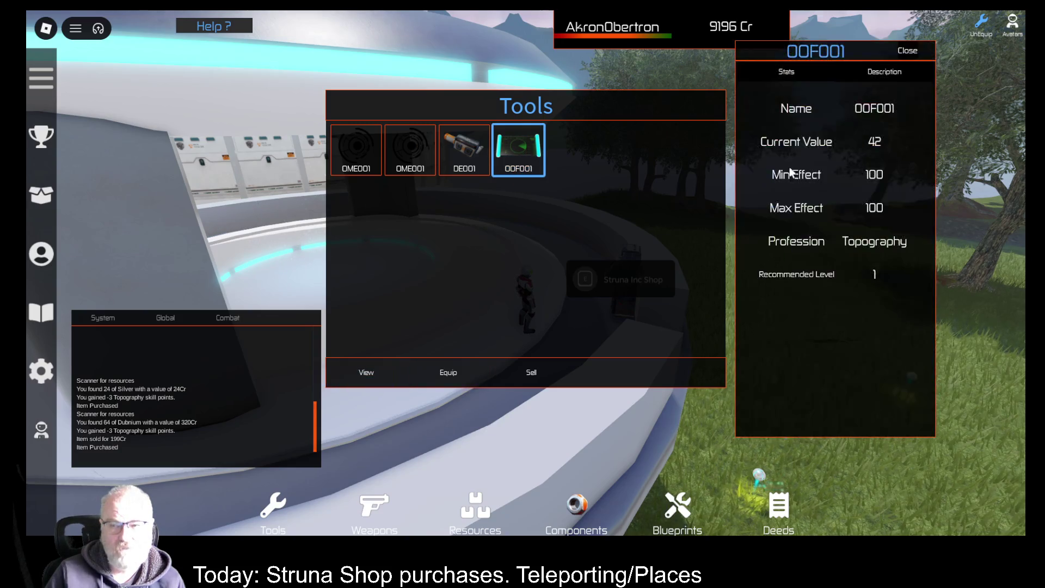
click(908, 50)
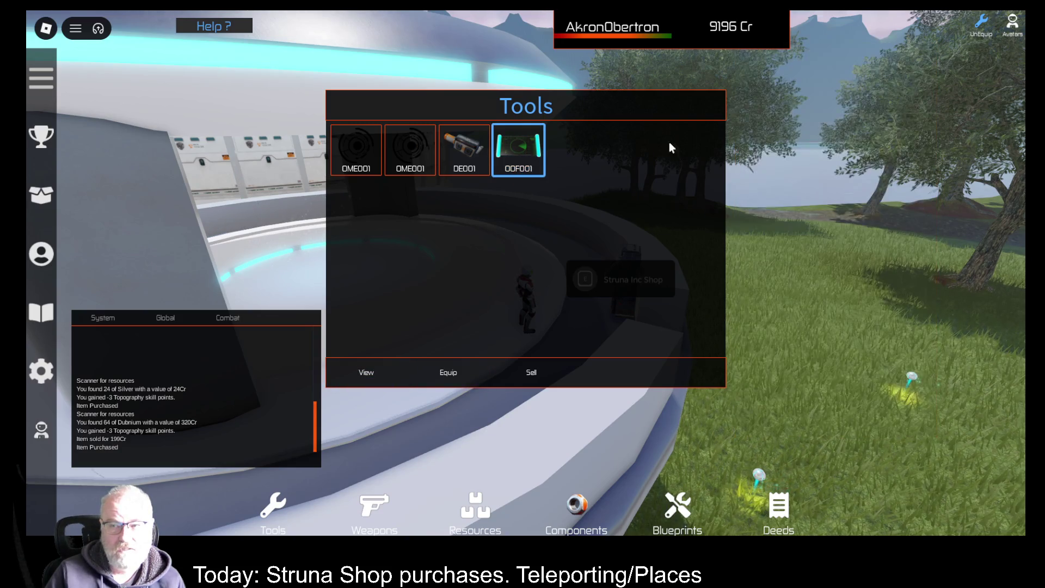
click(356, 148)
click(366, 380)
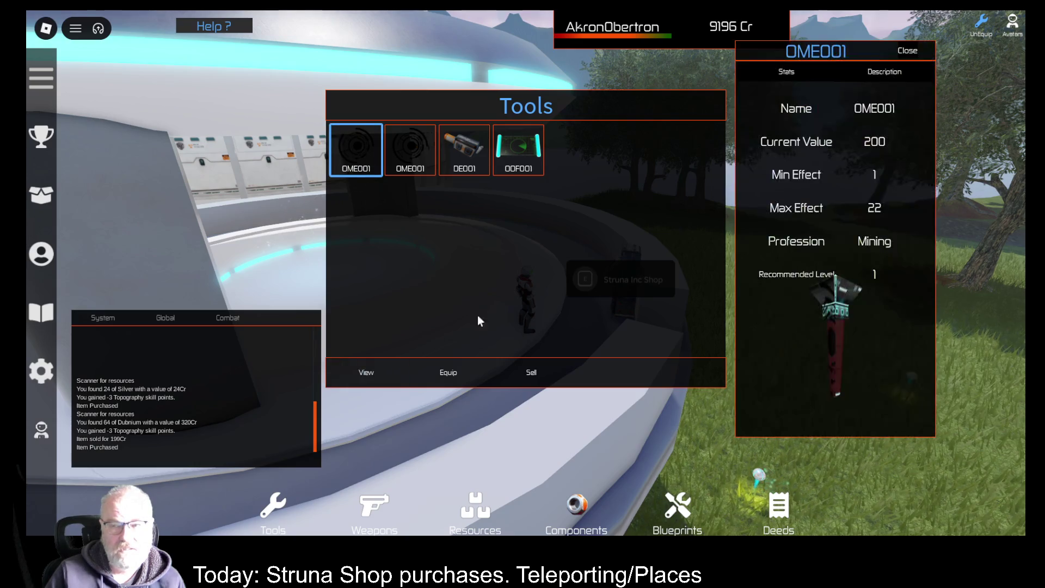
click(912, 51)
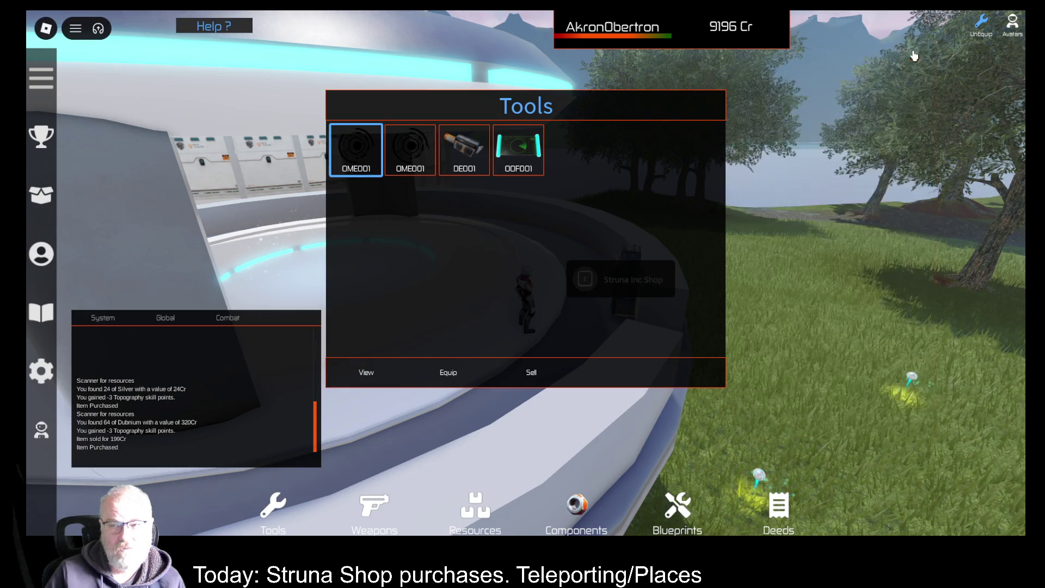
click(529, 372)
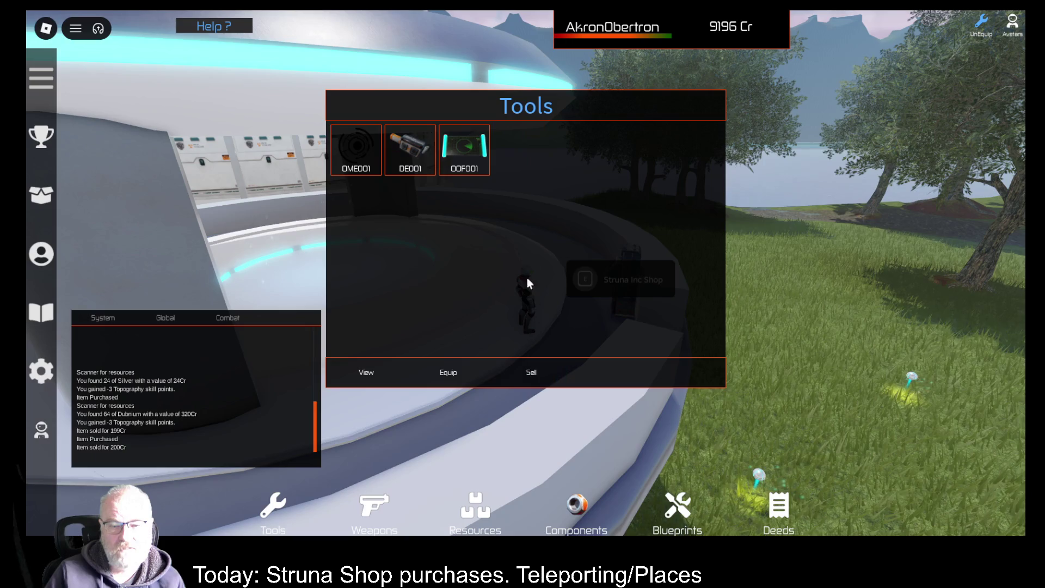
click(498, 296)
key(w)
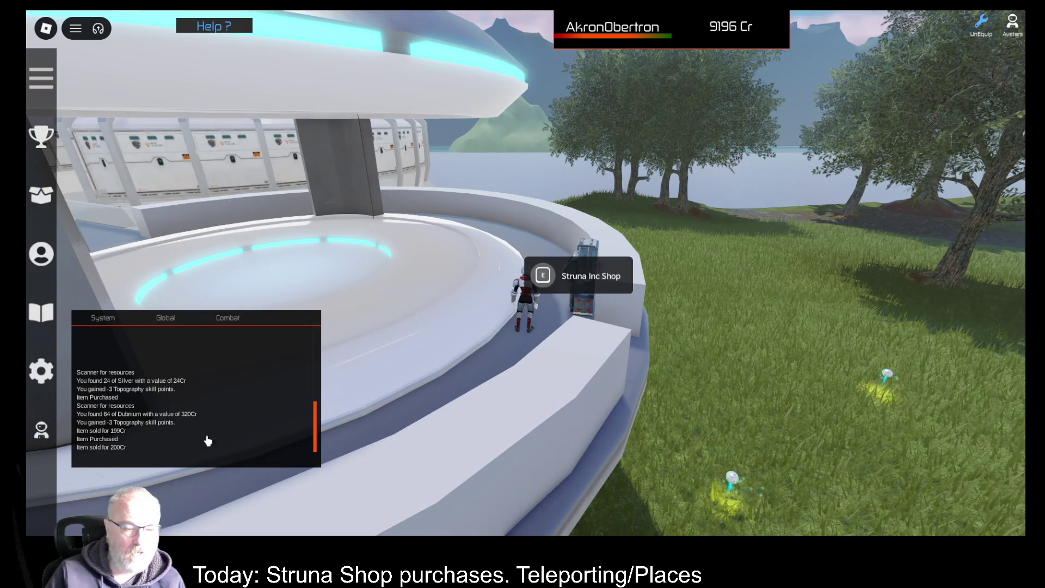
Equip OME001 at the resource orb and mine 5 Dubnium worth 25 Cr for 7 Mining points
key(d)
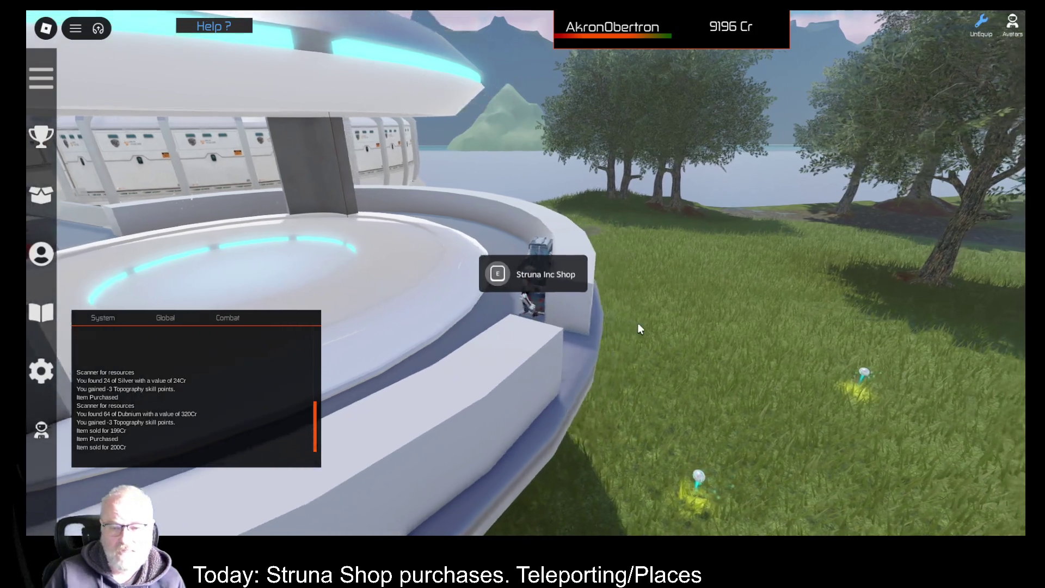
key(d)
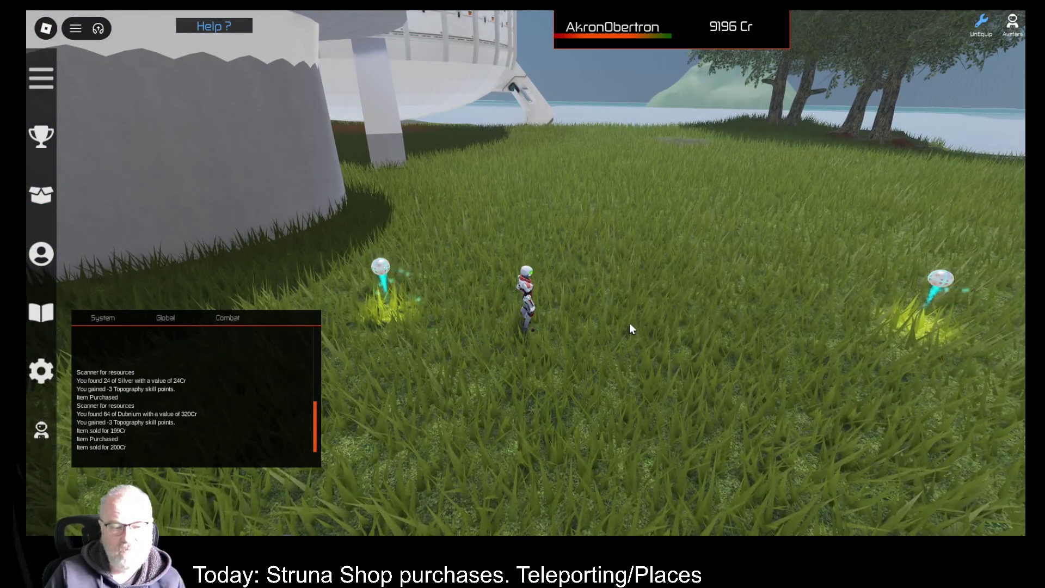
key(i)
click(356, 149)
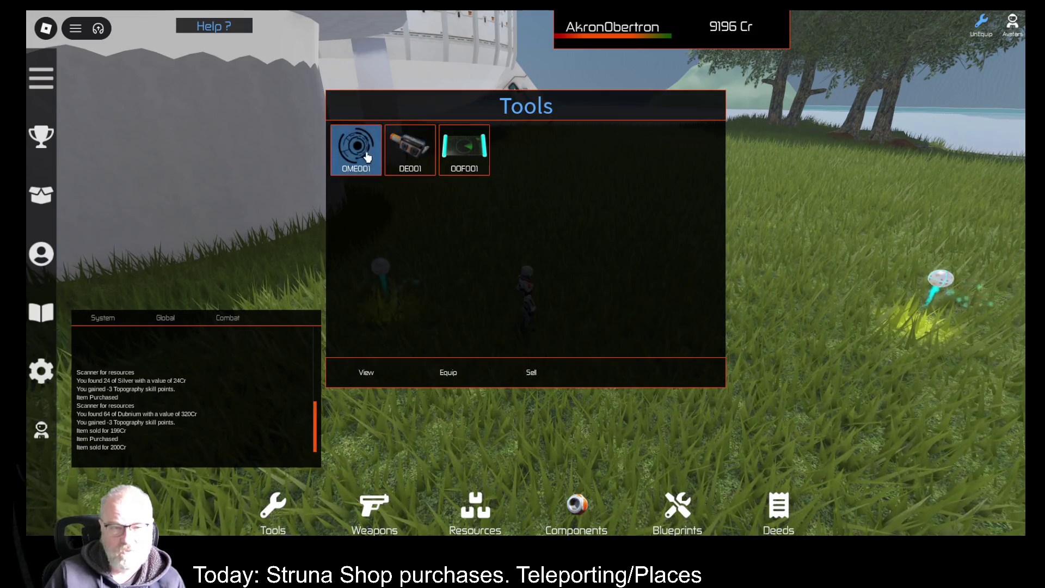
click(457, 381)
key(a)
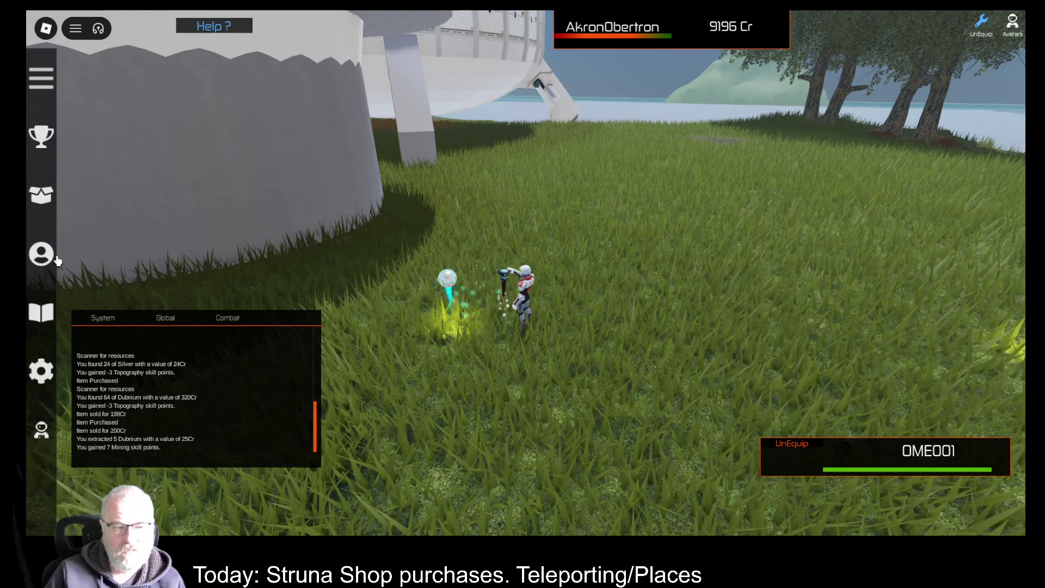
Dock Professions at the screen bottom, then mine 8 and 3 Dubnium, reaching Mining 58214 points
click(37, 260)
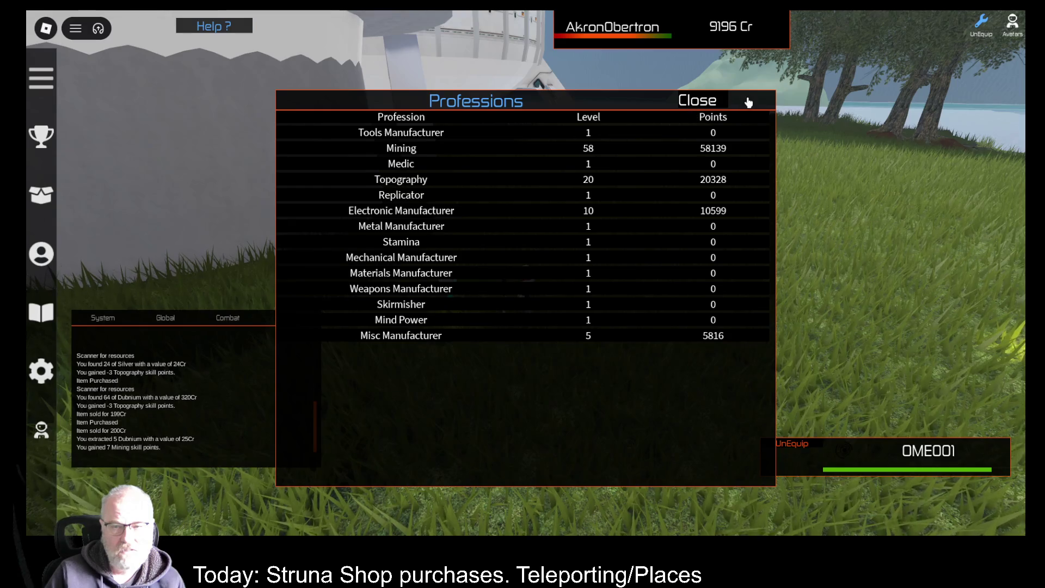
mouse_move(749, 102)
mouse_down()
mouse_move(758, 322)
mouse_move(729, 482)
mouse_up()
click(644, 312)
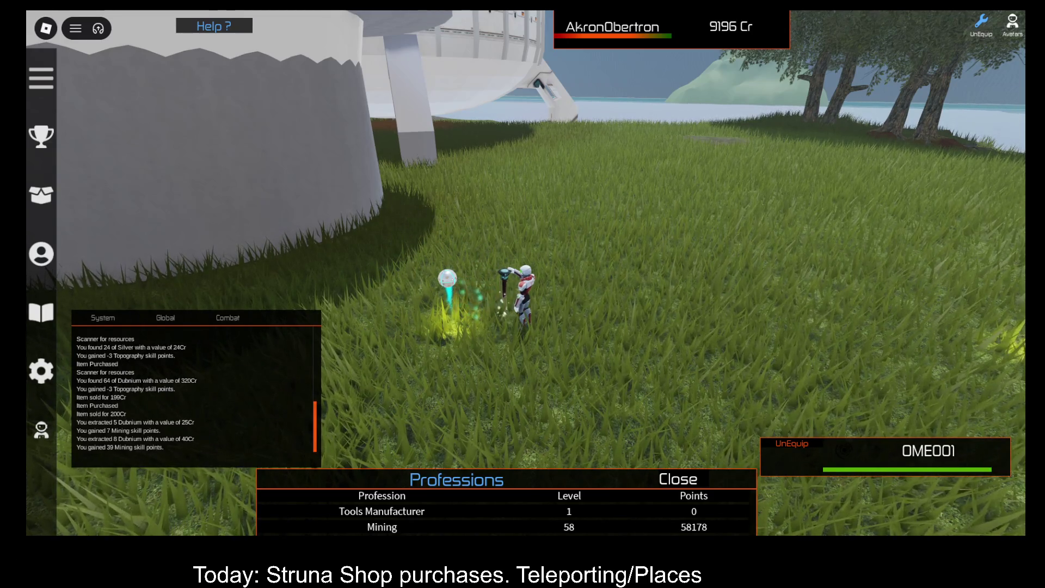
click(663, 305)
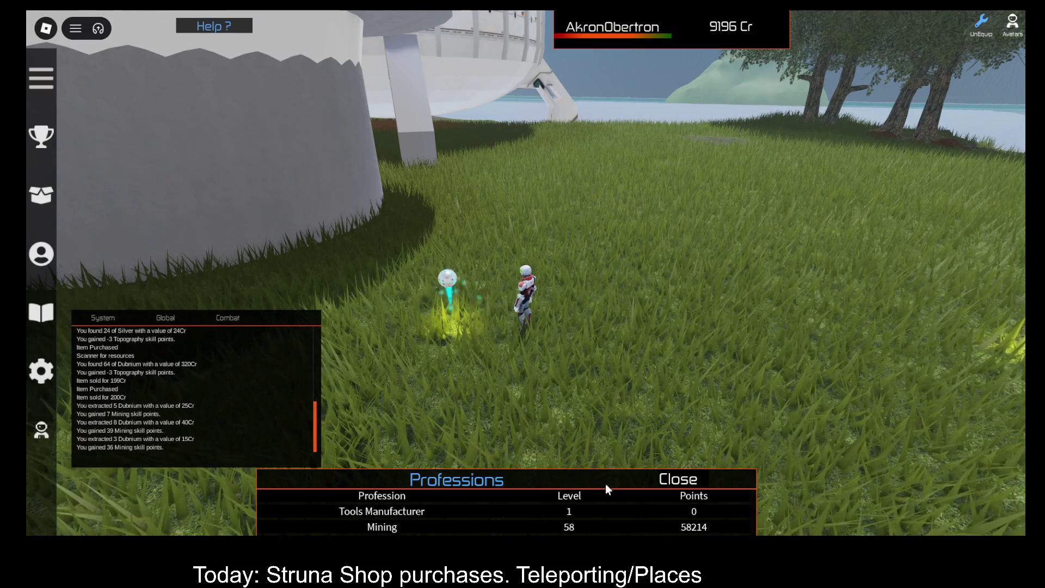
mouse_move(613, 480)
mouse_down()
mouse_move(730, 374)
mouse_move(672, 377)
mouse_up()
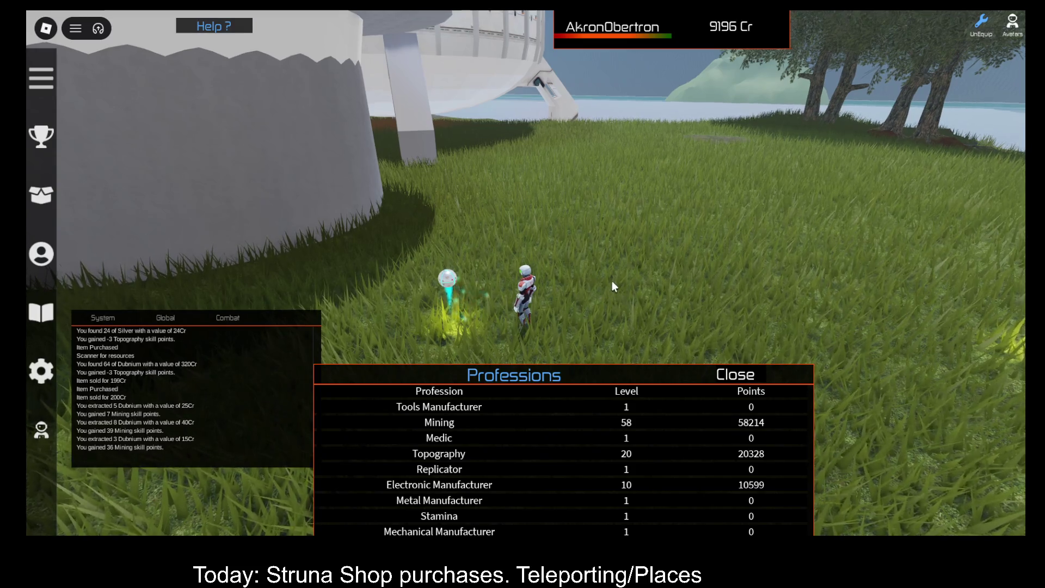
key(s)
key(s)
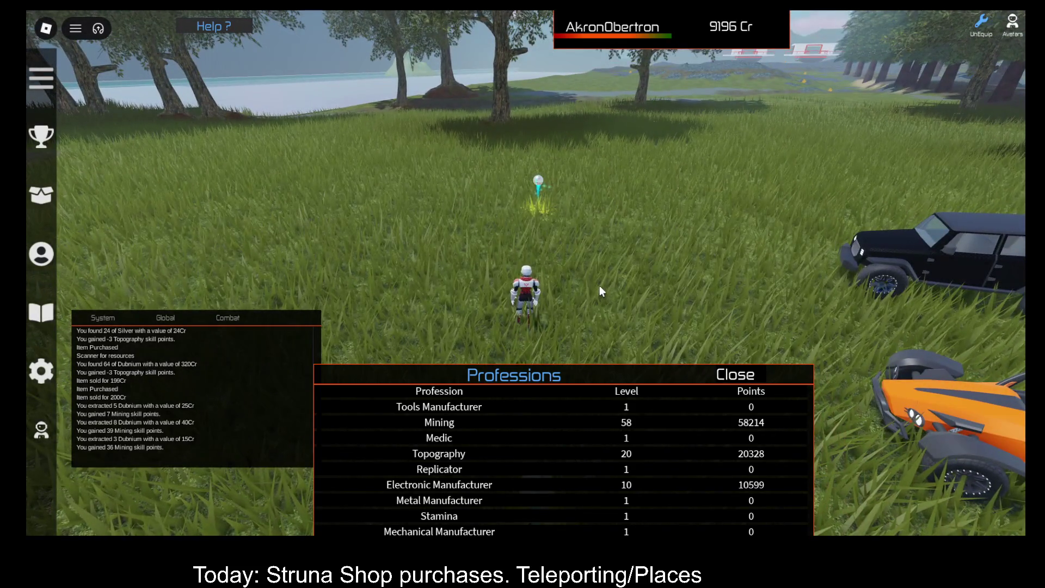
Equip the OOF001 scanner and move the Professions list to the lower right
key(i)
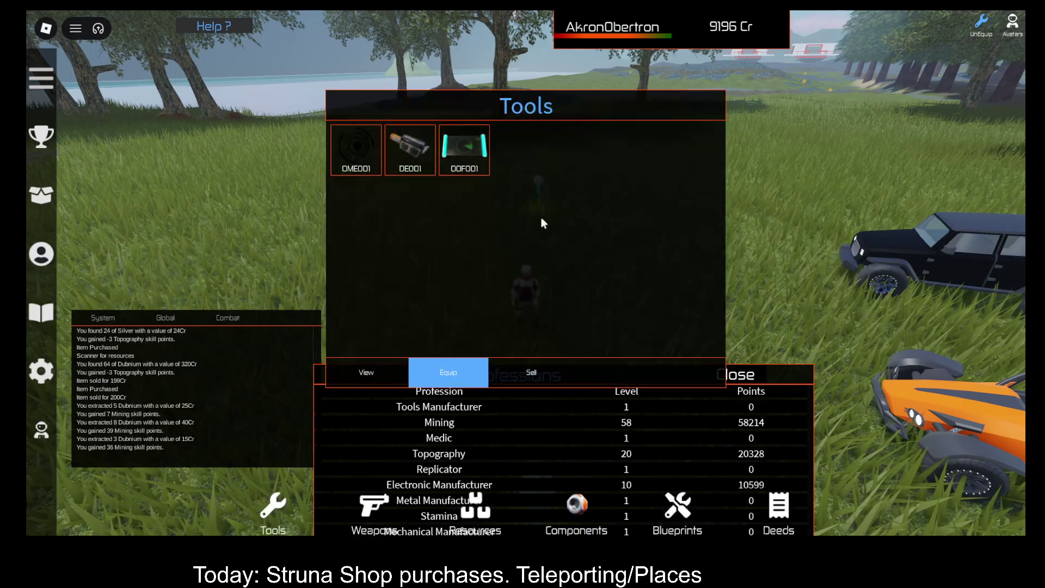
click(472, 158)
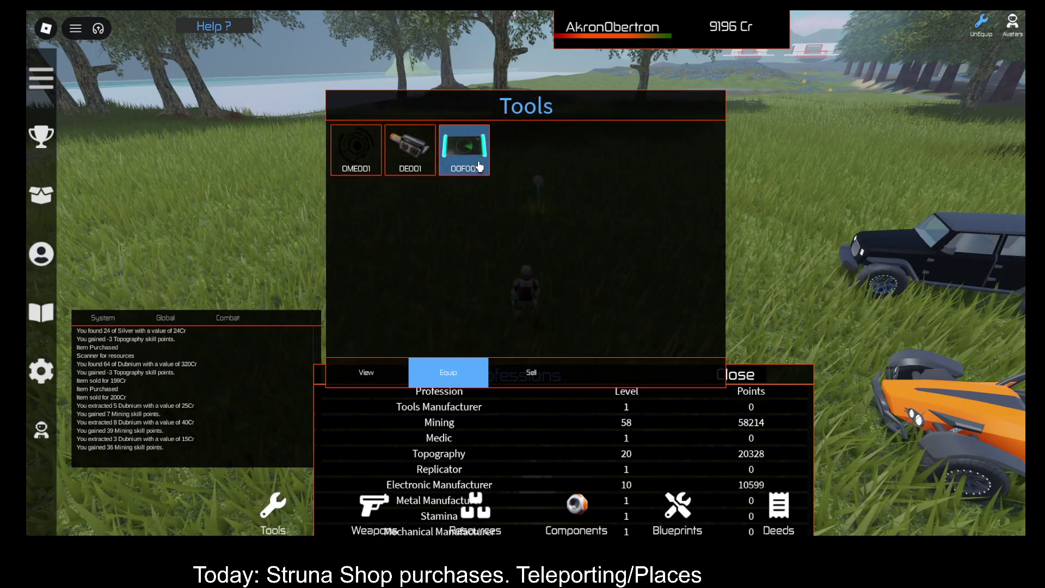
click(450, 370)
mouse_move(656, 374)
mouse_down()
mouse_move(735, 163)
mouse_move(798, 102)
mouse_up()
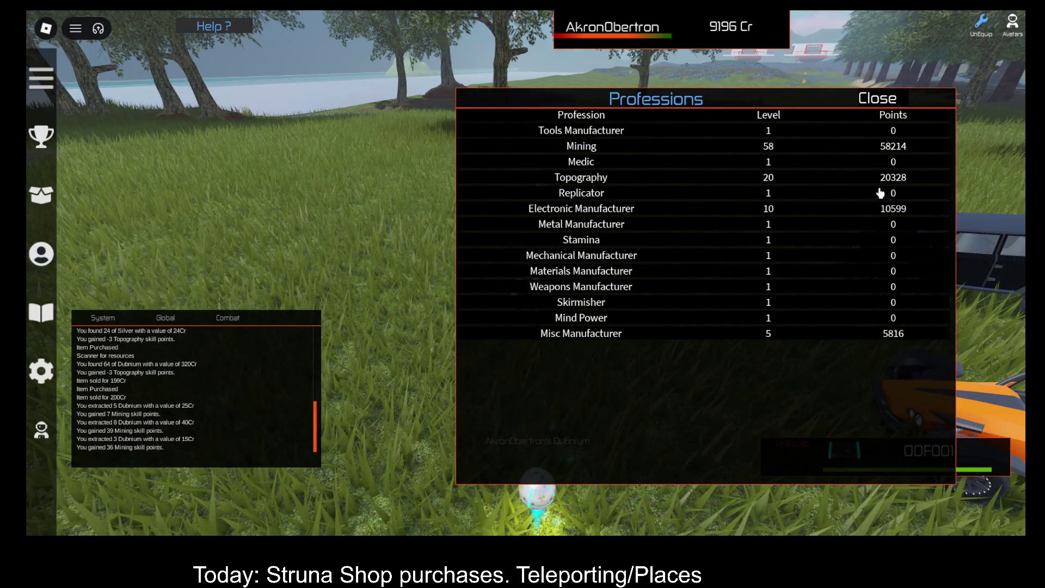
mouse_move(812, 106)
mouse_down()
mouse_move(793, 208)
mouse_move(846, 453)
mouse_up()
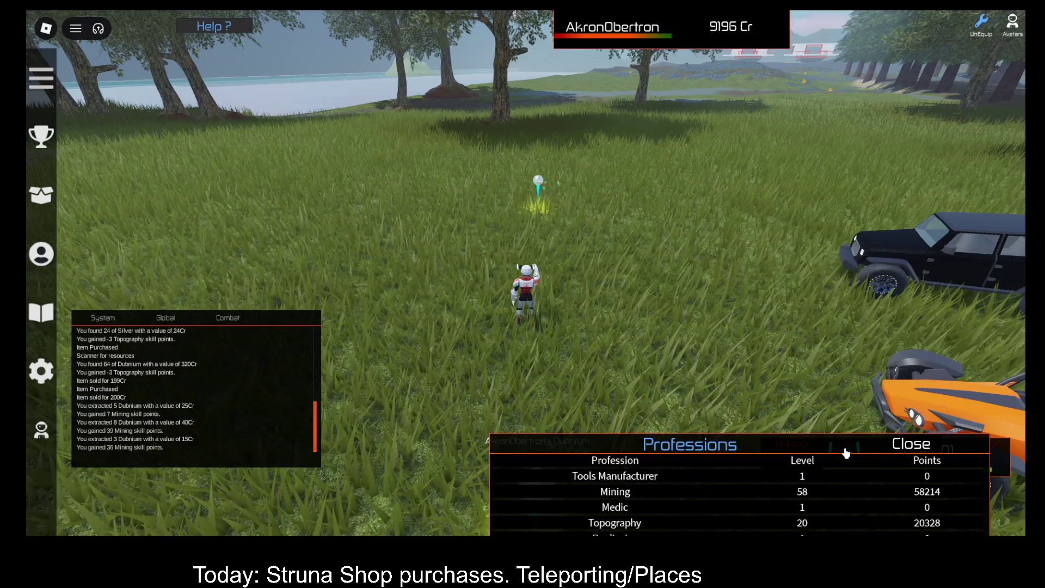
Scan three spots, finding 87 Bohrium, 43 Strontium and 28 Germanium
click(683, 331)
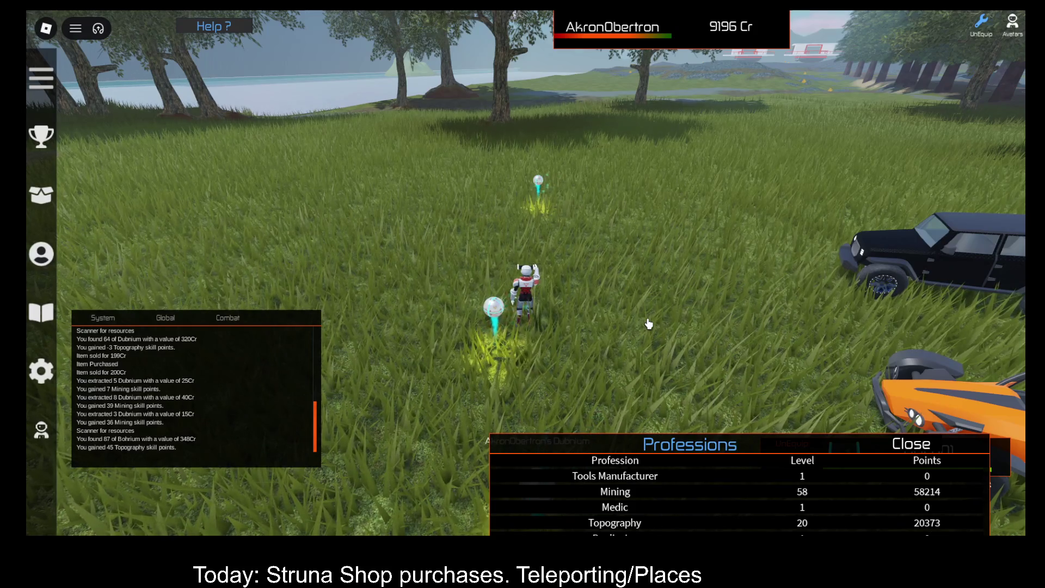
key(a)
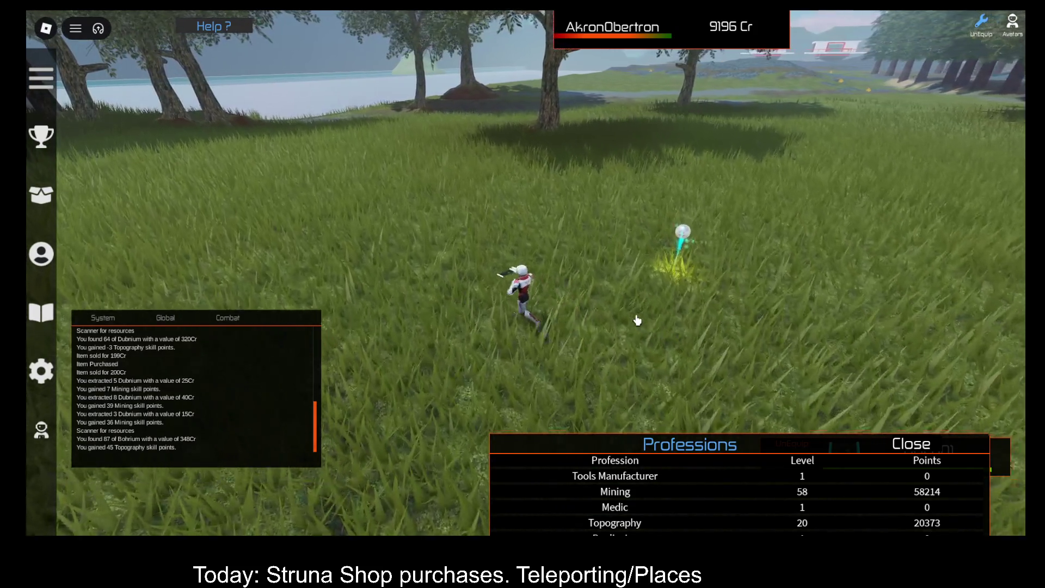
key(a)
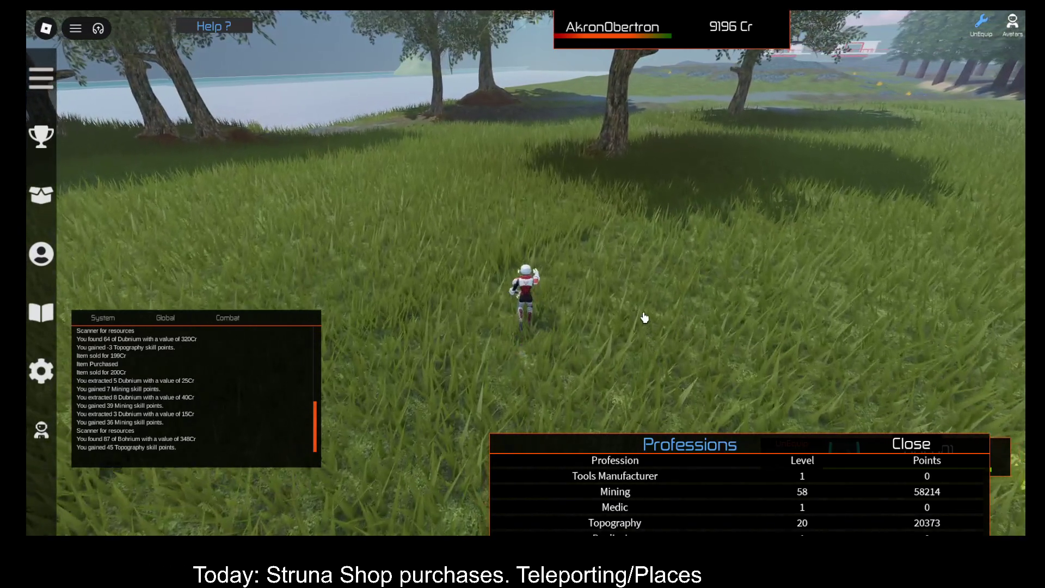
click(645, 317)
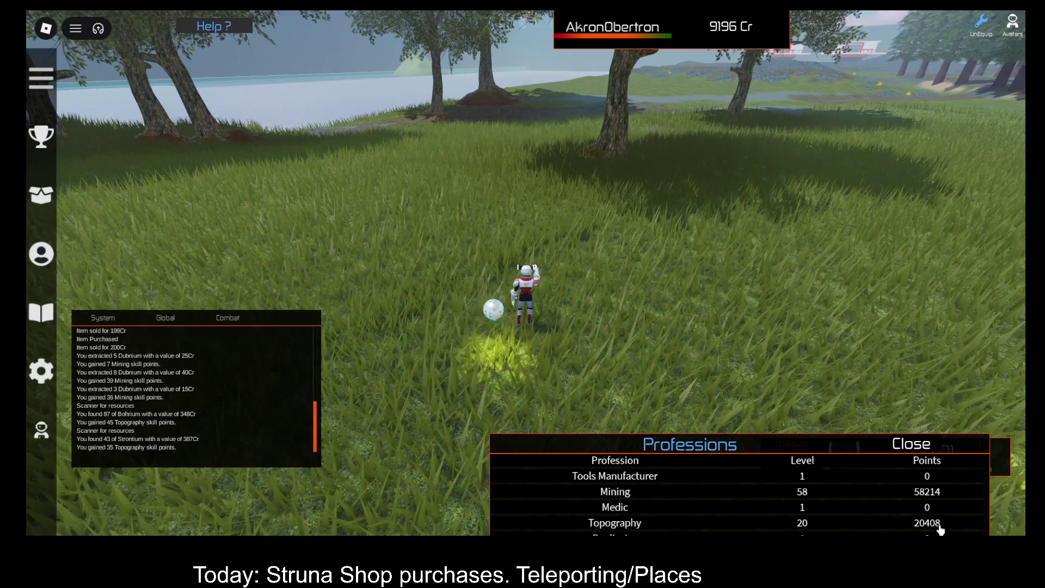
key(w)
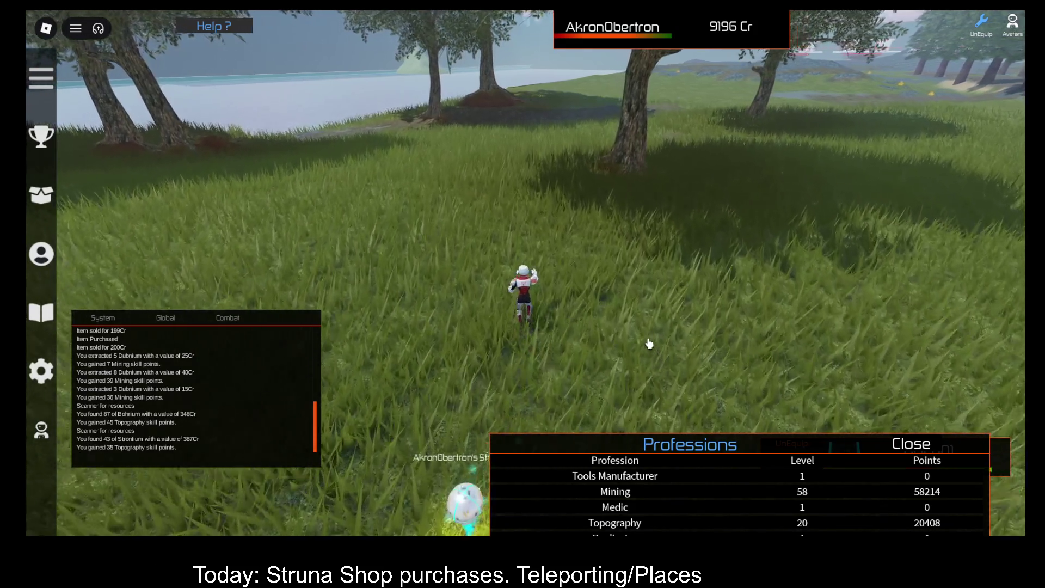
key(w)
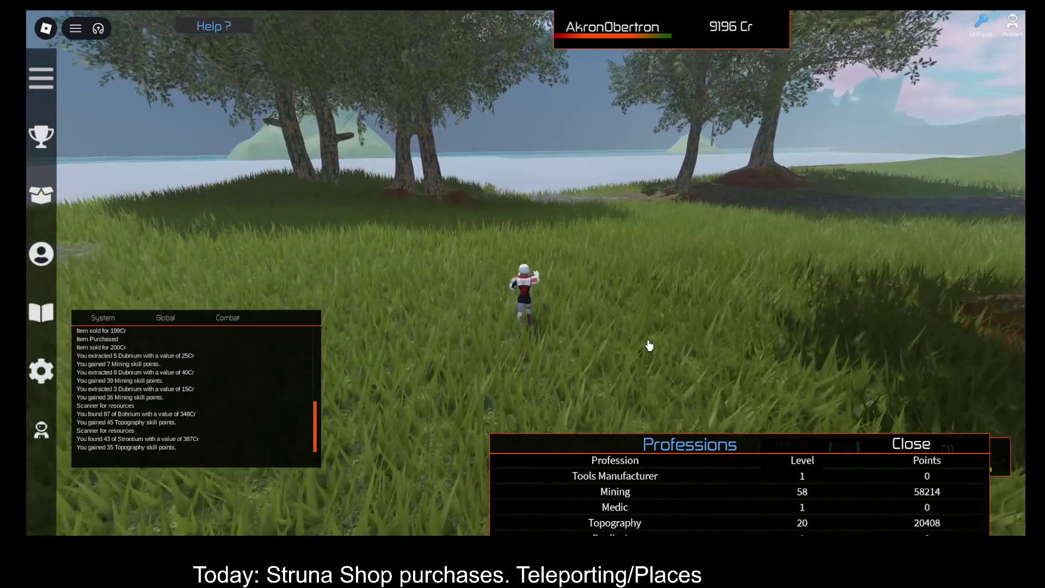
click(649, 345)
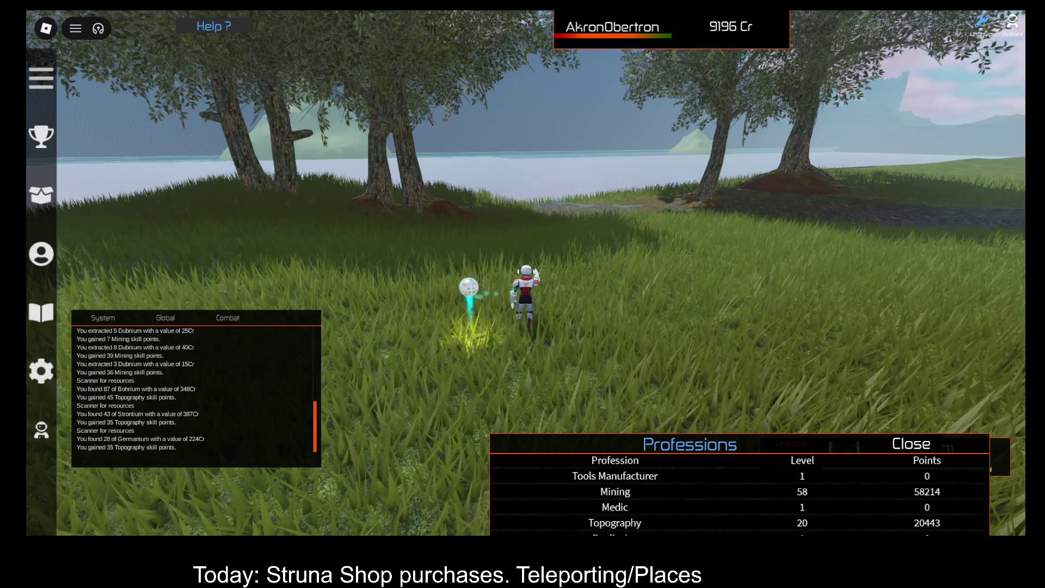
Close the Professions list and move the equipped-tool bar and name/credits panel to new corners
key(Left)
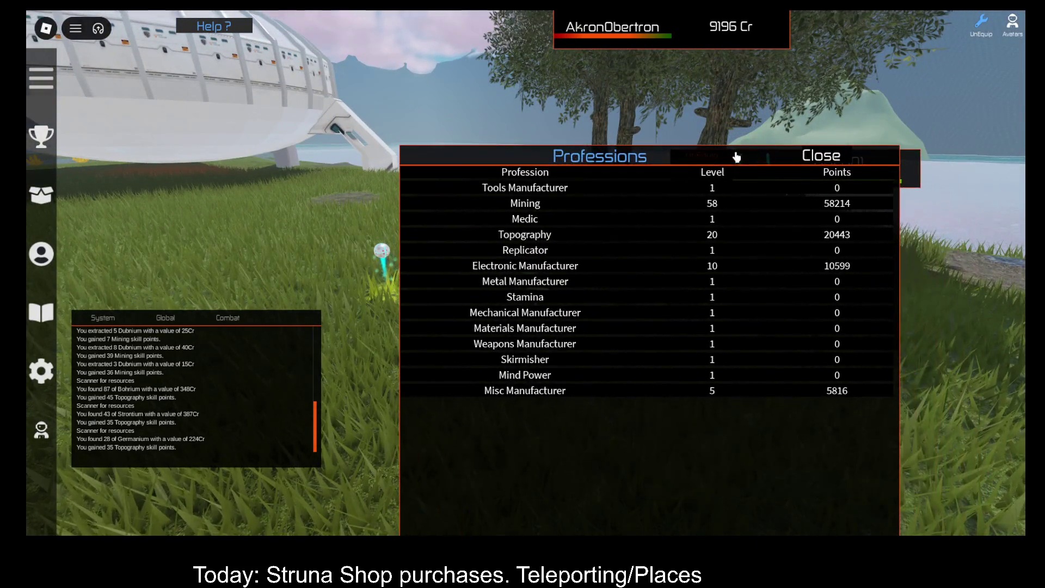
click(828, 159)
drag(889, 170, 1003, 460)
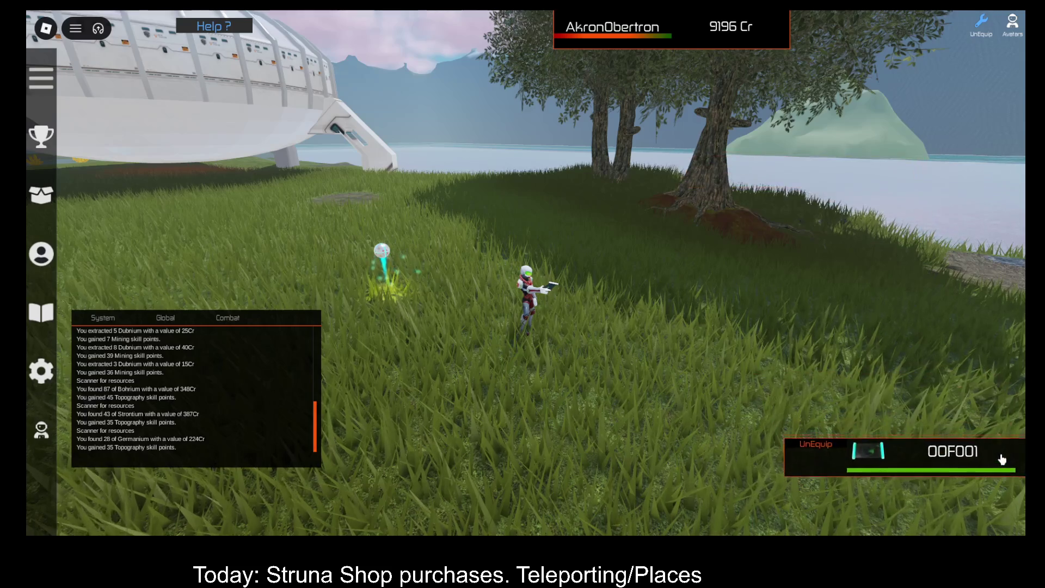
drag(986, 496, 988, 506)
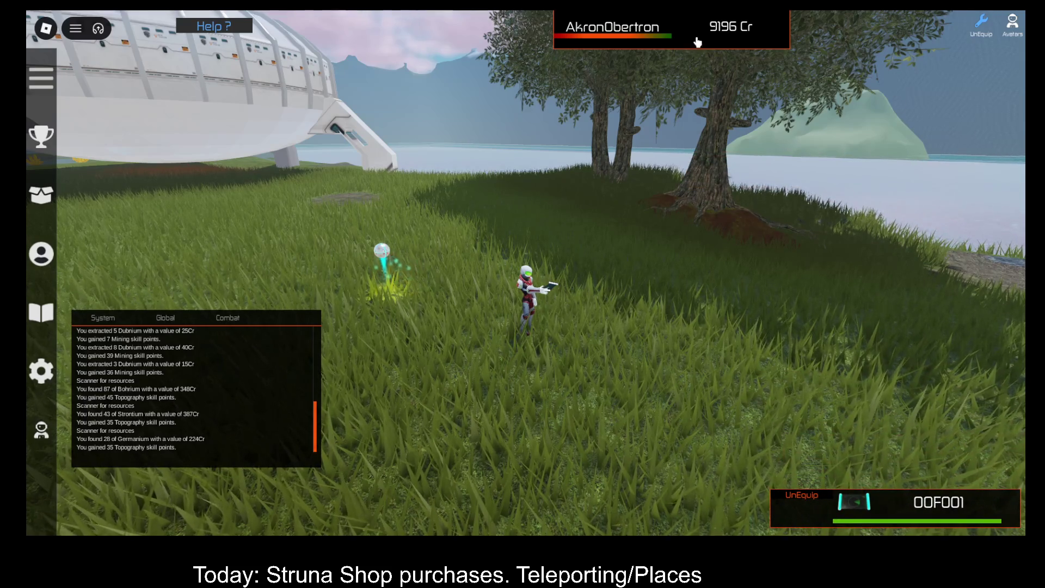
mouse_move(696, 43)
mouse_down()
mouse_move(804, 55)
mouse_move(869, 46)
mouse_up()
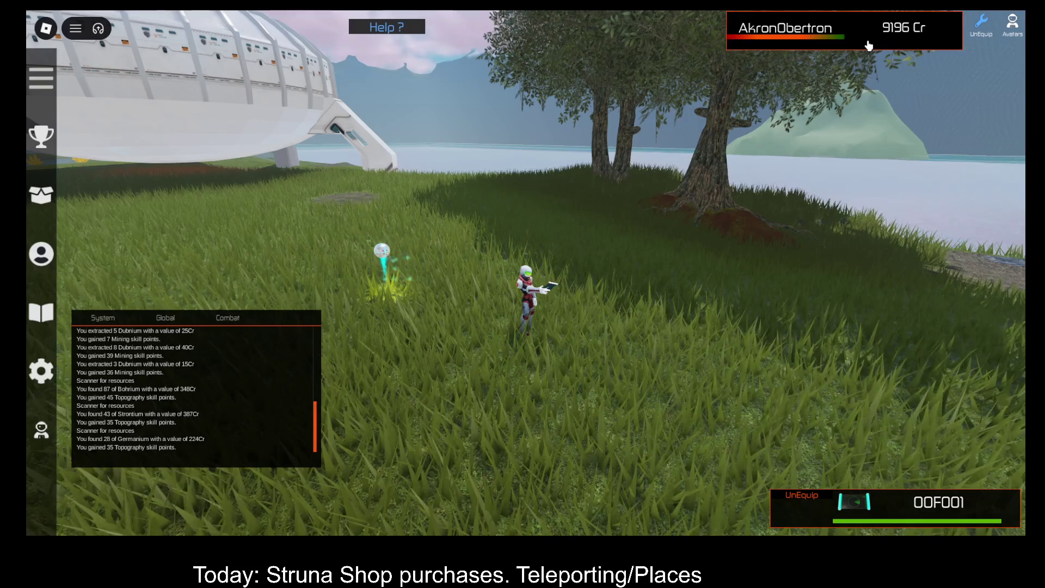
key(a)
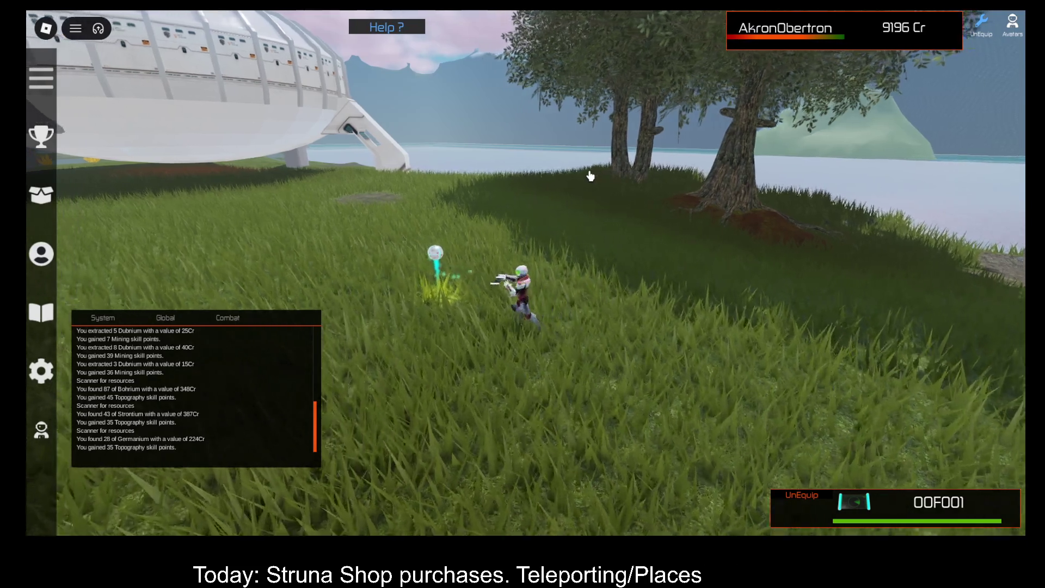
key(a)
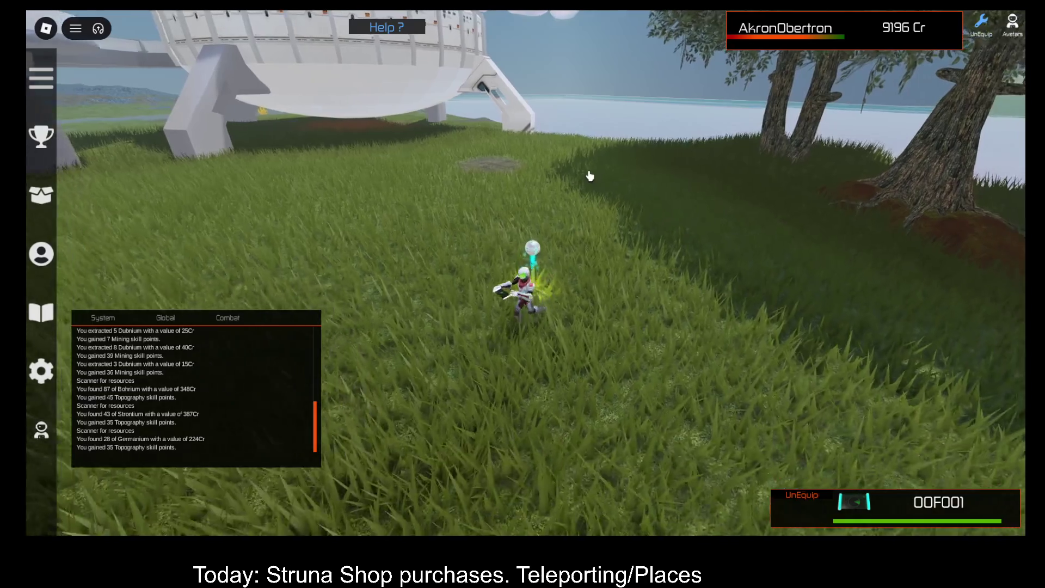
key(a)
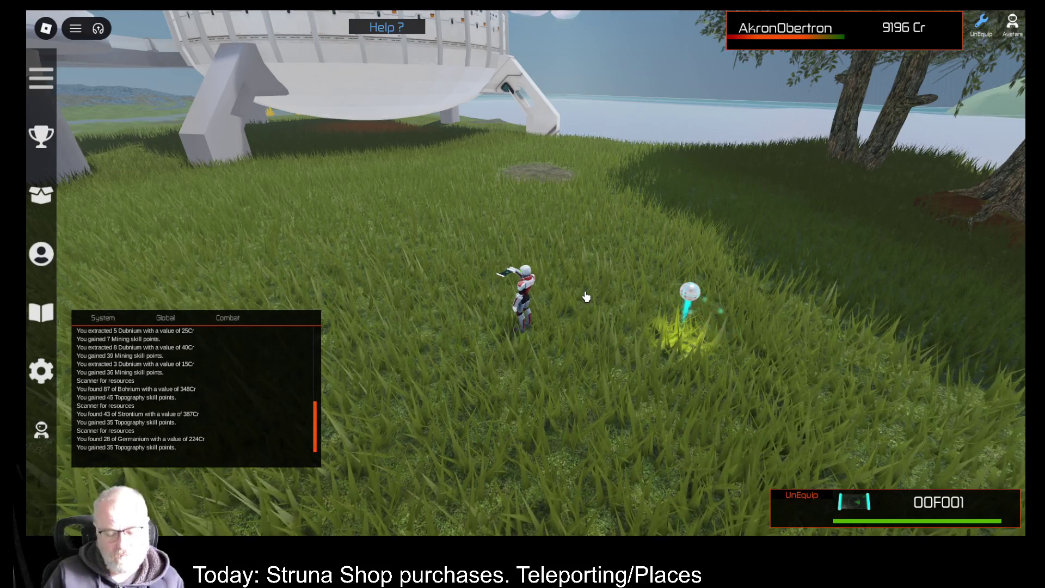
Unequip the OOF001 scanner, run into the forest, and open the Tools inventory
key(1)
scroll(214, 385, up, 1)
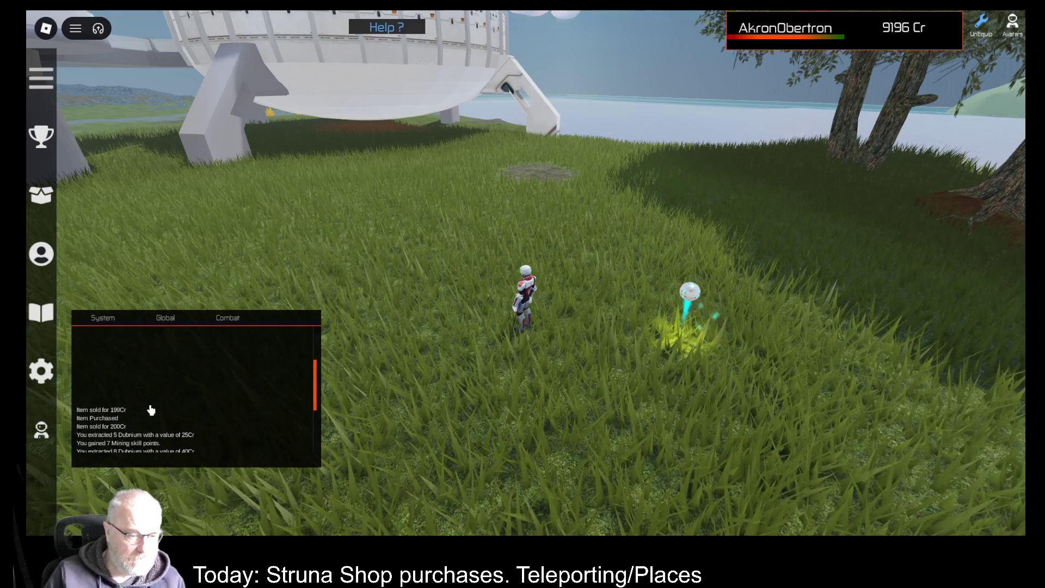
scroll(147, 406, down, 5)
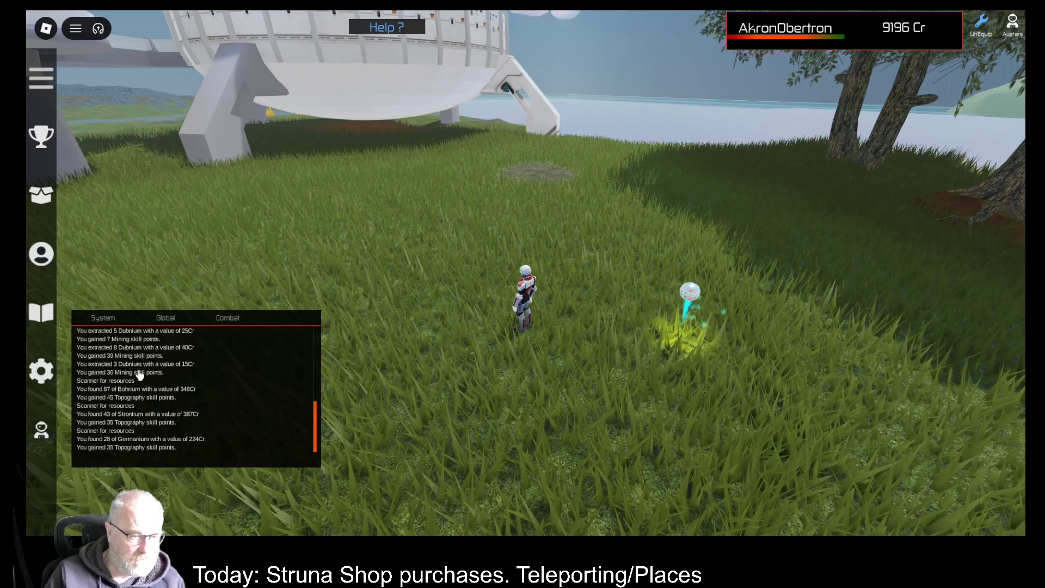
scroll(165, 408, up, 3)
scroll(165, 407, down, 4)
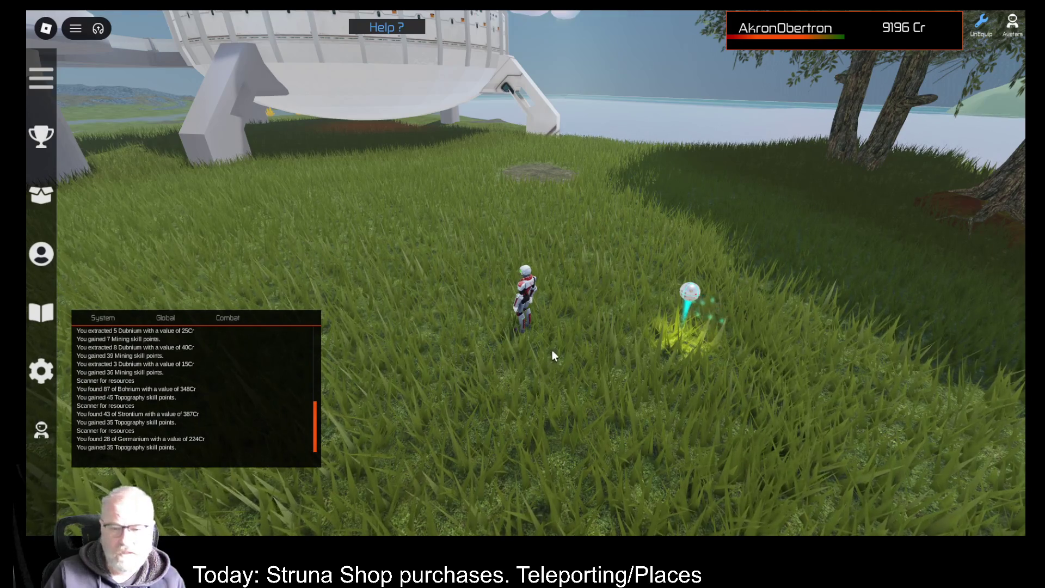
key(Left)
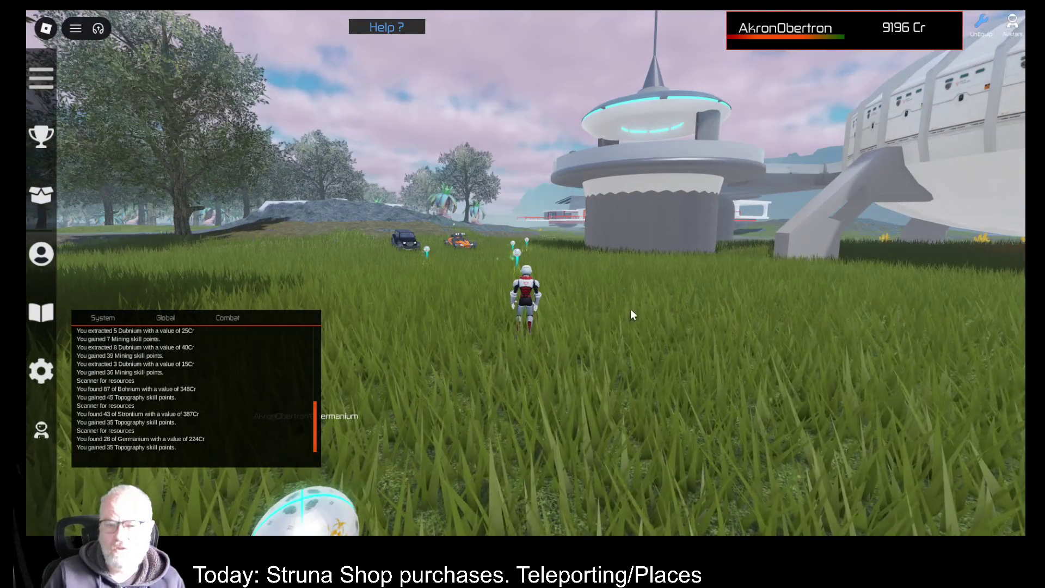
key(a)
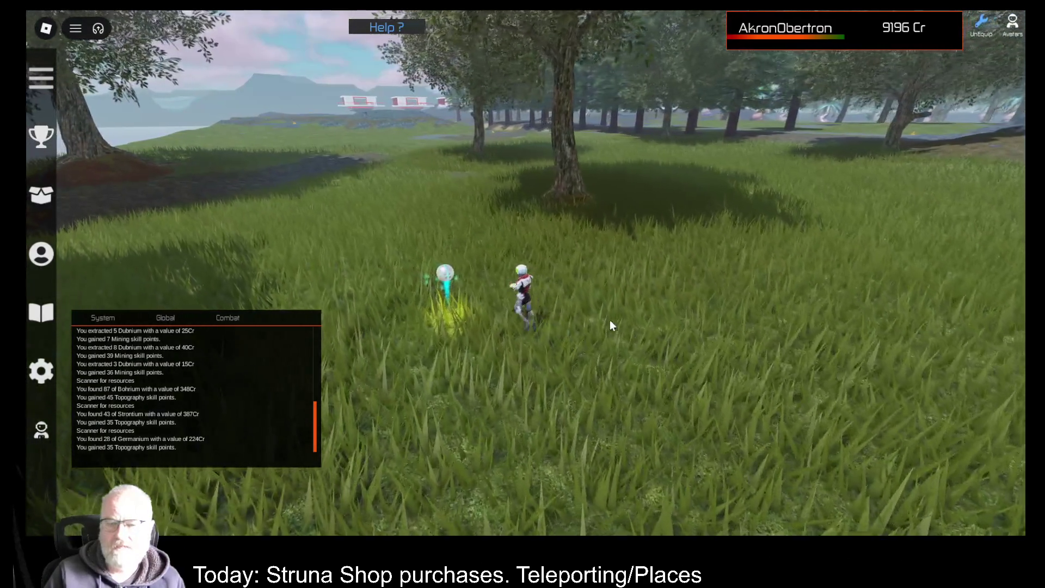
key(i)
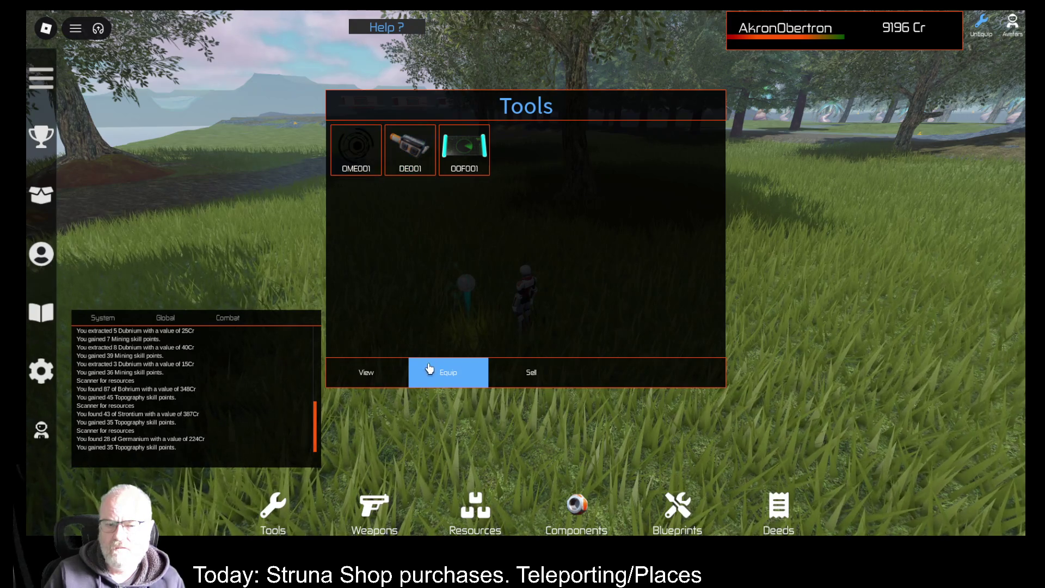
Select OME001 in the Tools inventory and equip it as the active mining tool
click(354, 161)
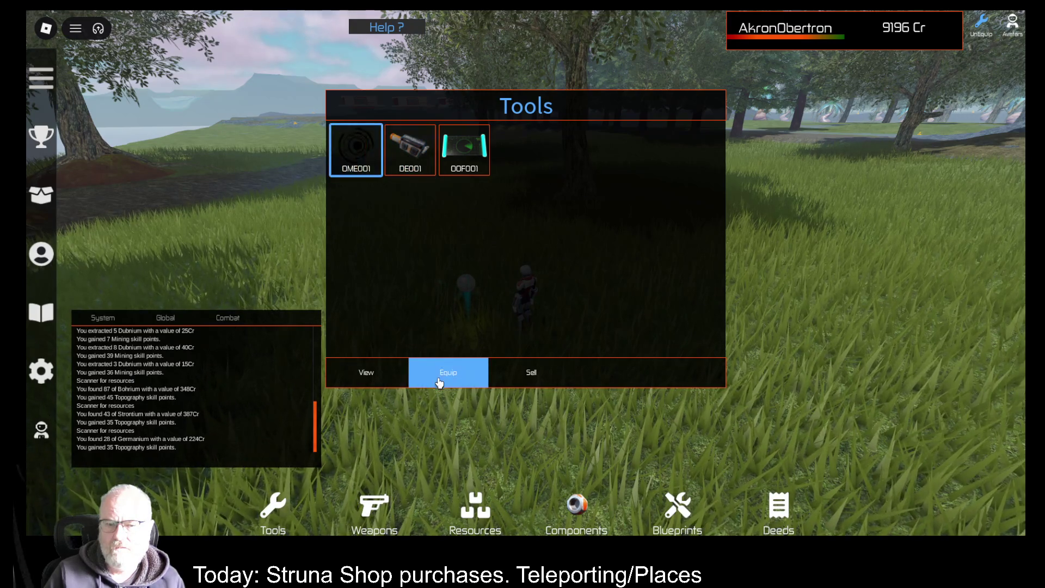
click(444, 374)
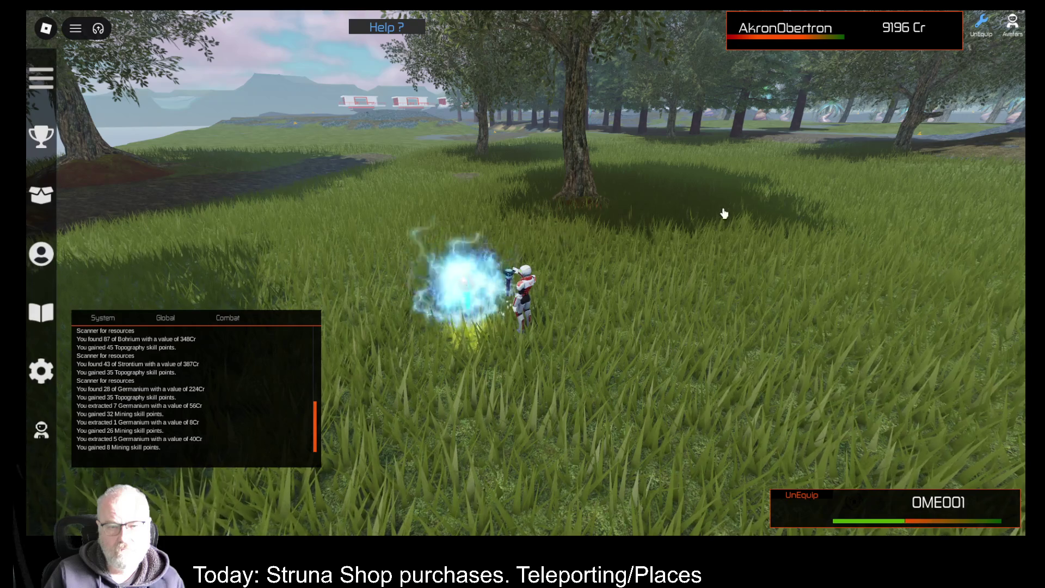
Walk past the station to the glowing mining nodes near the vehicles
key(Right)
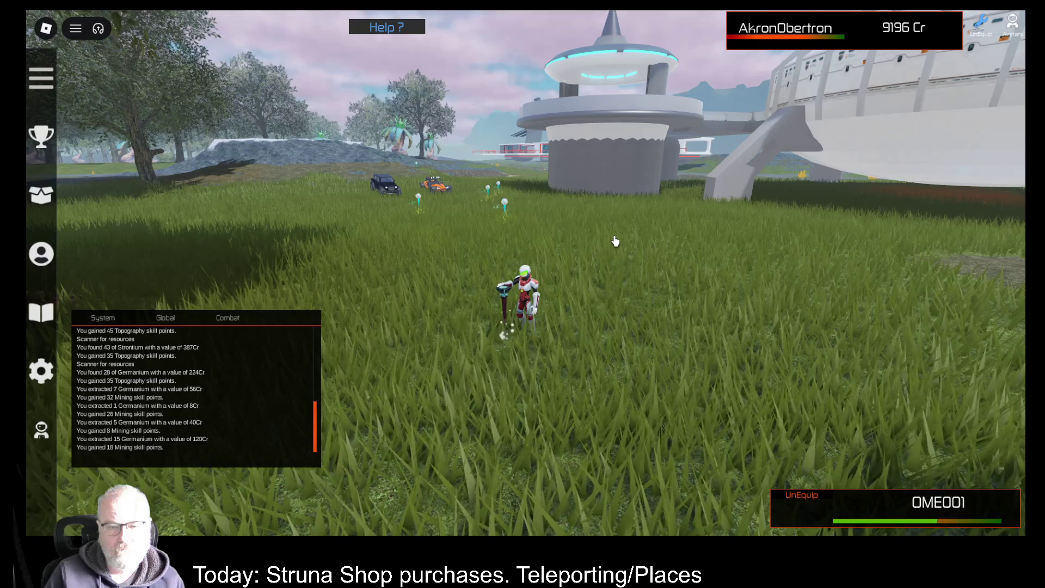
key(w)
key(w)
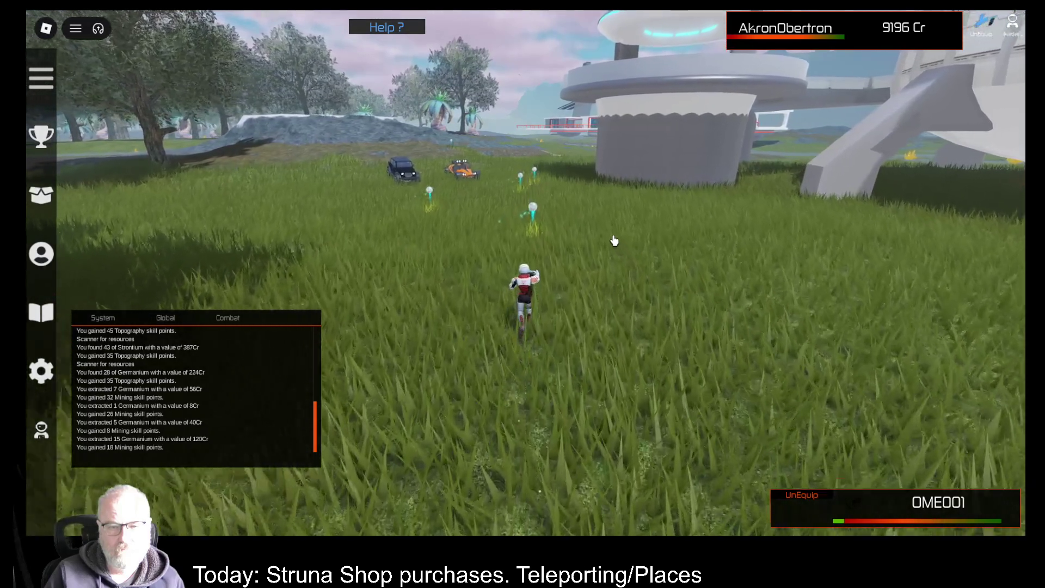
key(w)
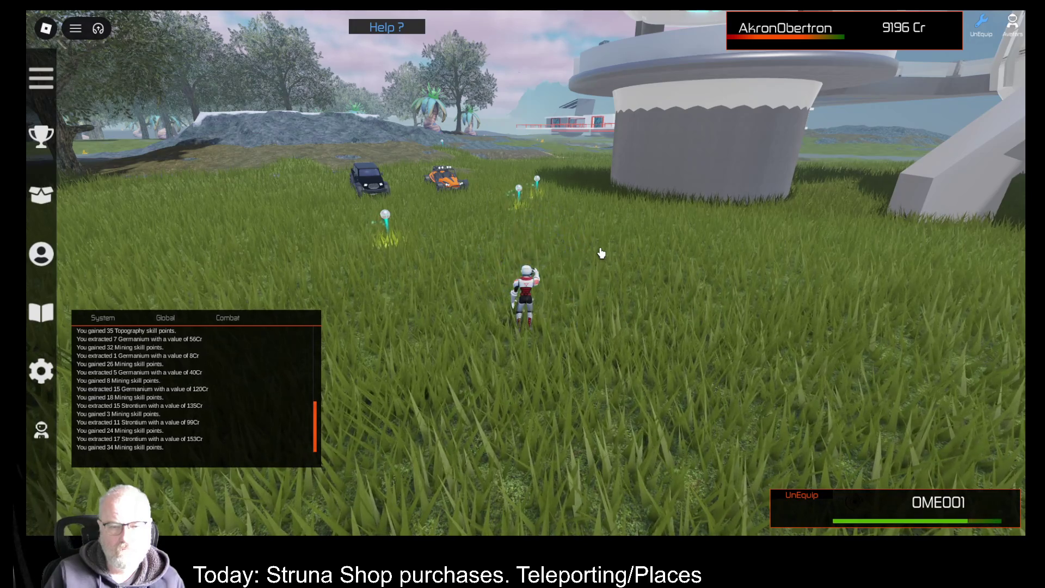
key(Left)
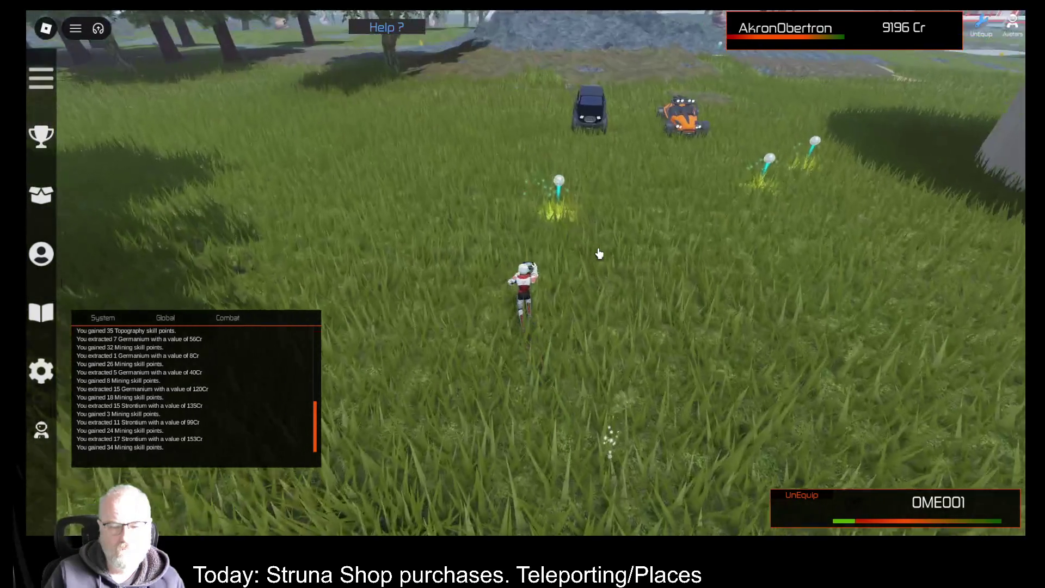
key(Up)
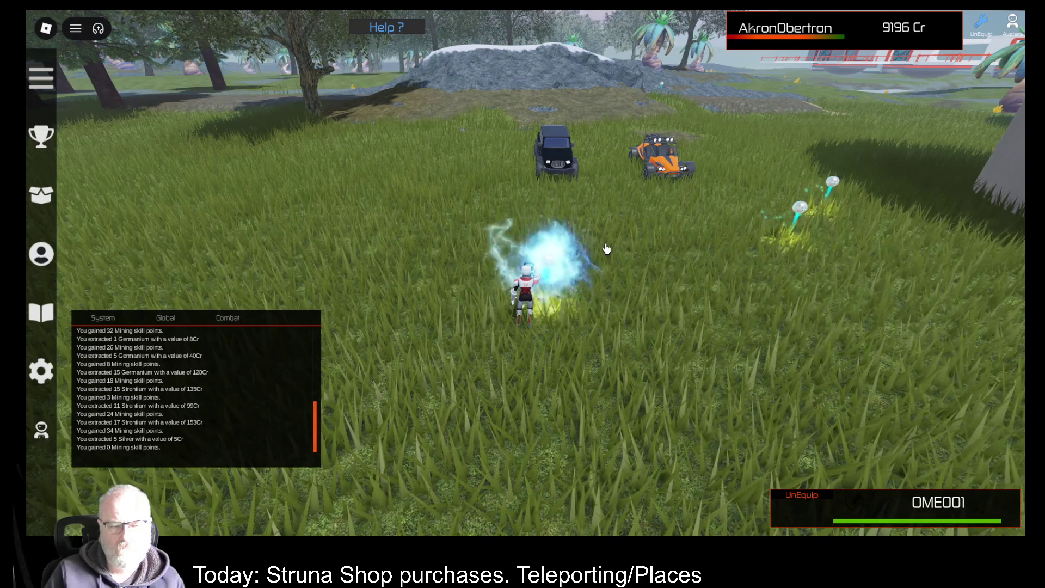
key(Right)
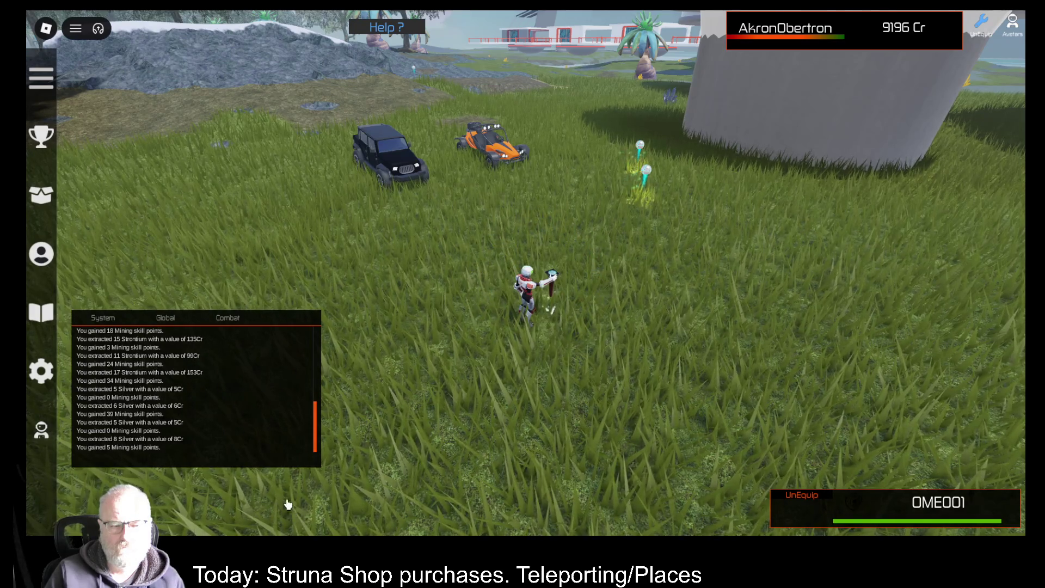
key(w)
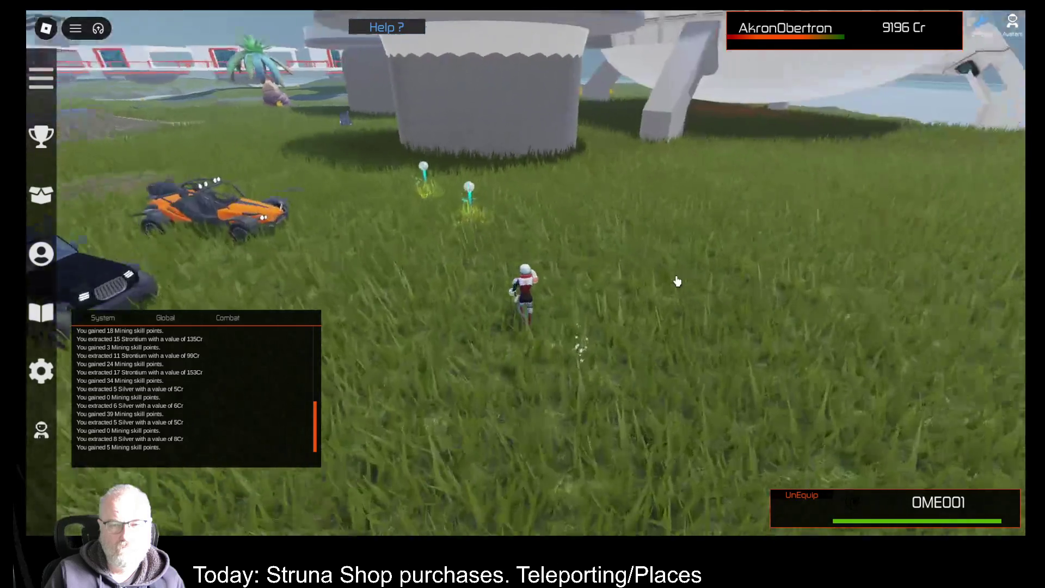
Mine the nodes repeatedly with OME001 until the log reports no claim in range
click(677, 282)
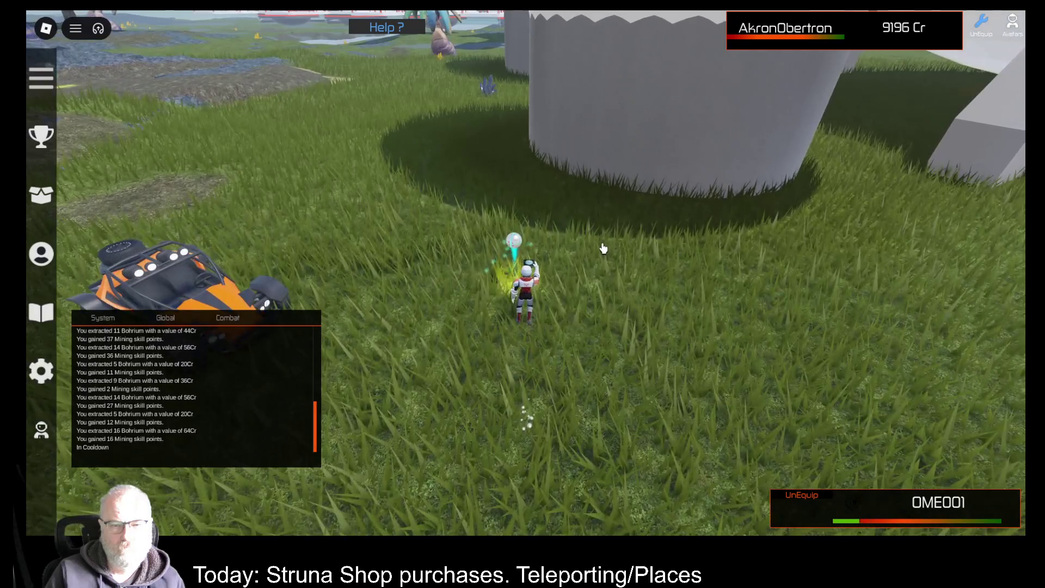
click(604, 249)
click(603, 248)
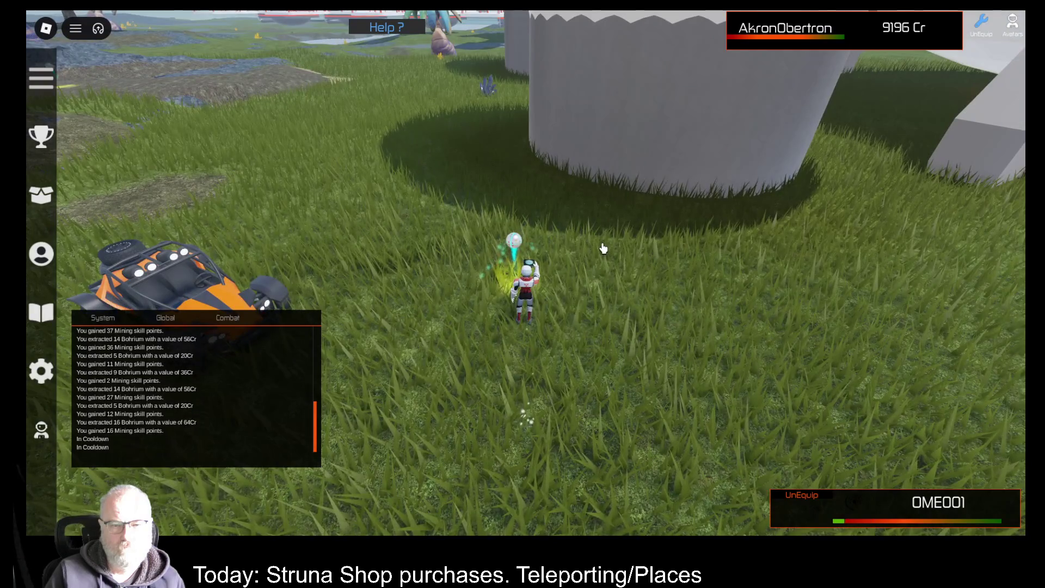
click(601, 250)
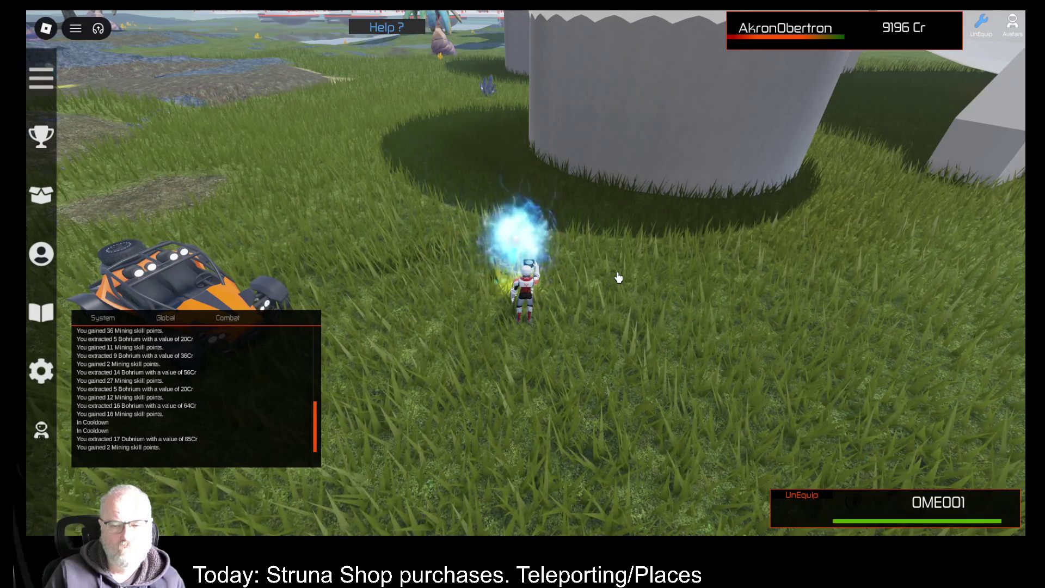
click(619, 278)
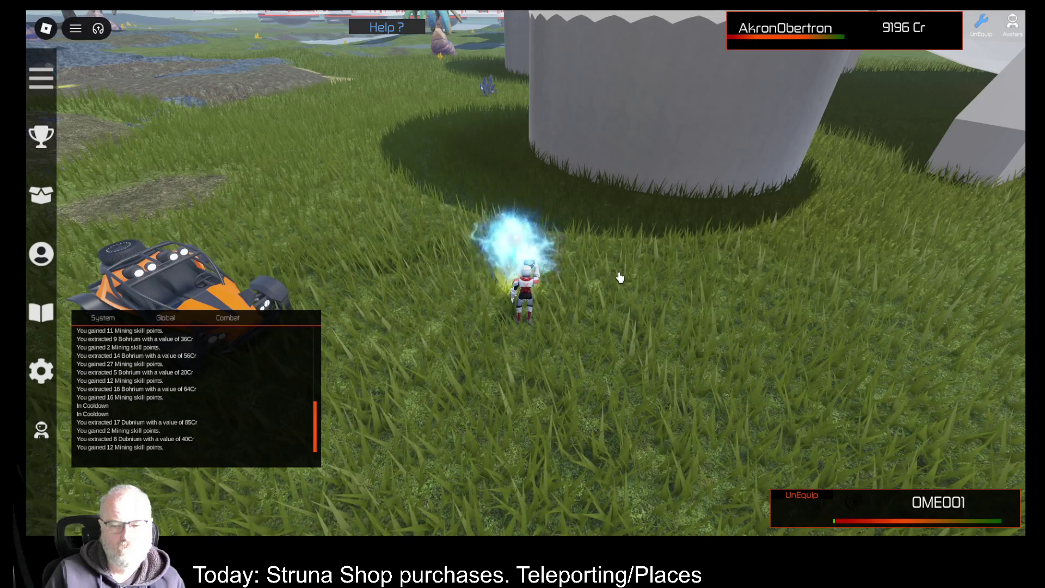
click(619, 278)
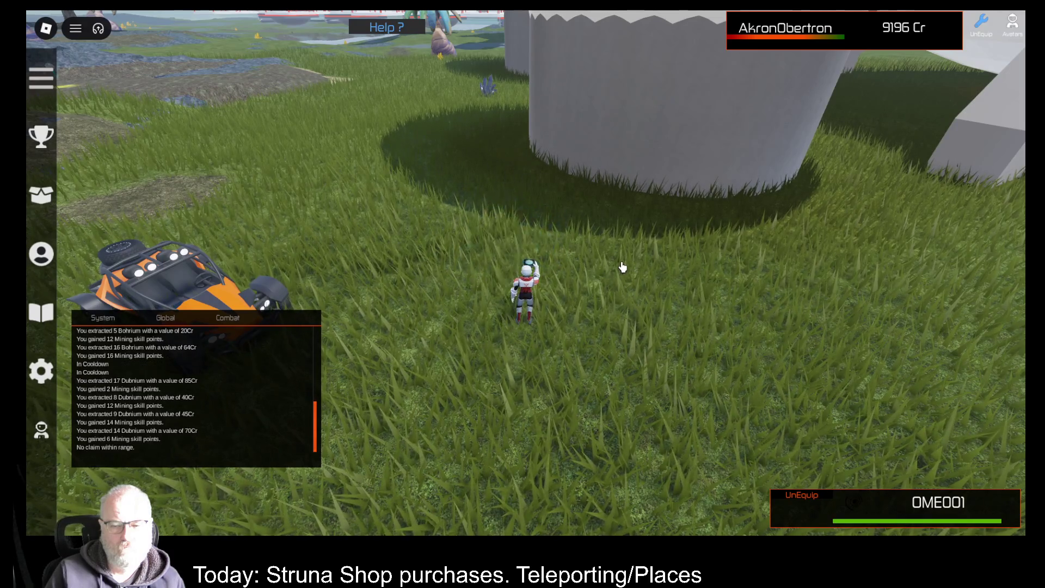
click(678, 259)
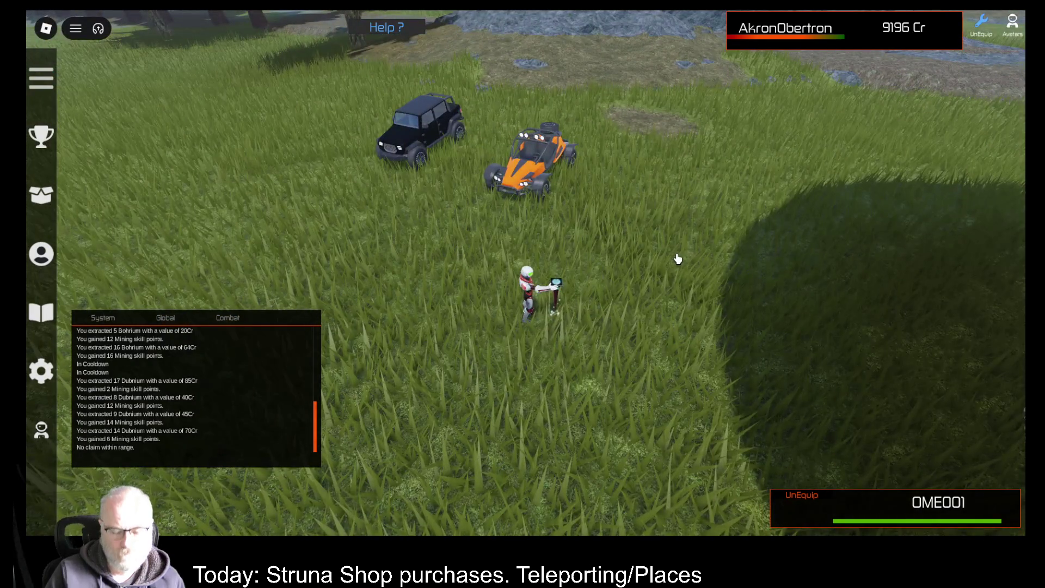
Pick up the orange buggy and get into the black jeep
key(w)
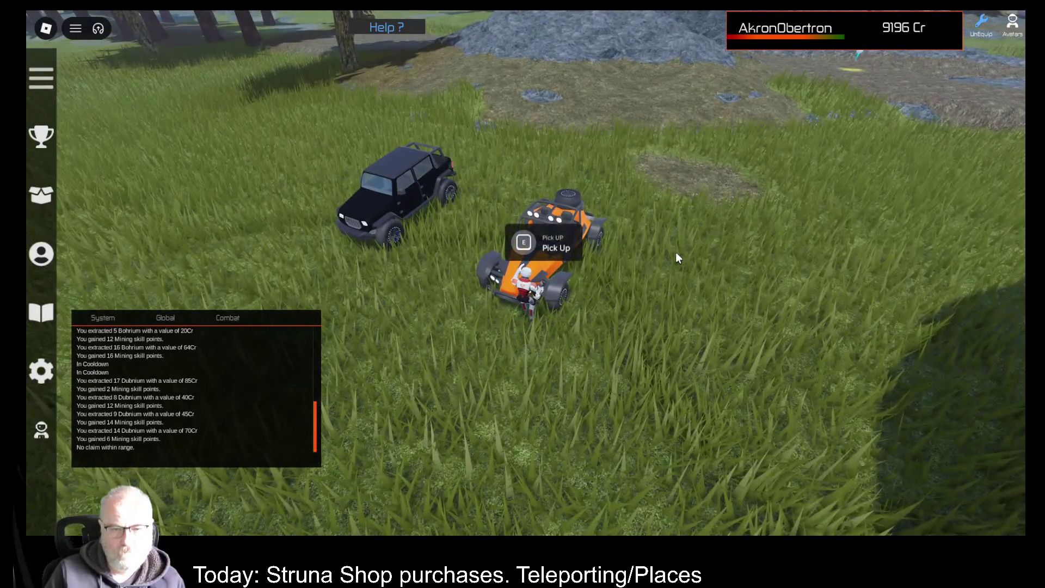
key(1)
key(w)
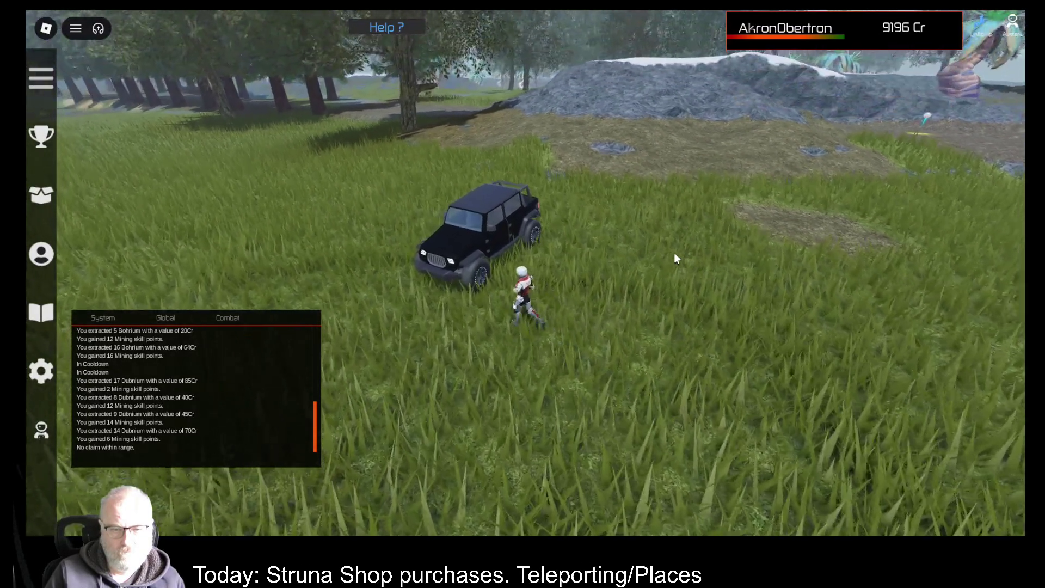
key(e)
Drive the jeep along the tree-lined dirt path back to the Struna base
key(w)
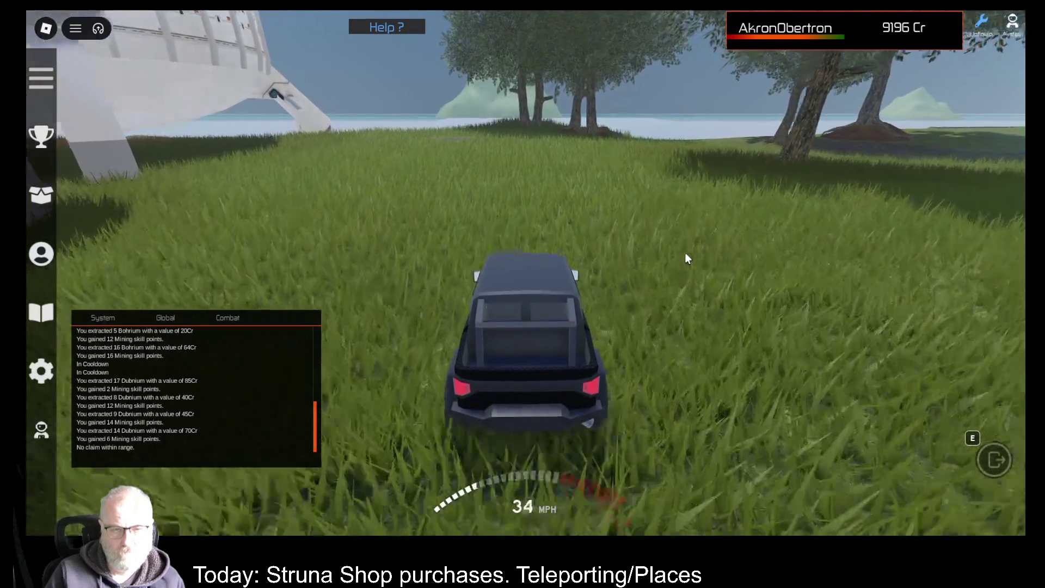
key(d)
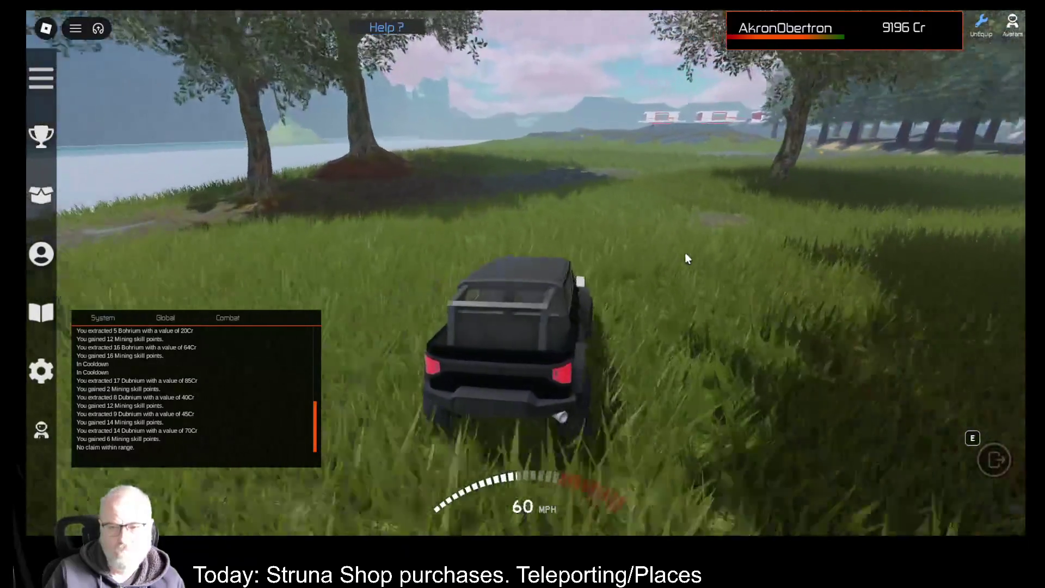
key(d)
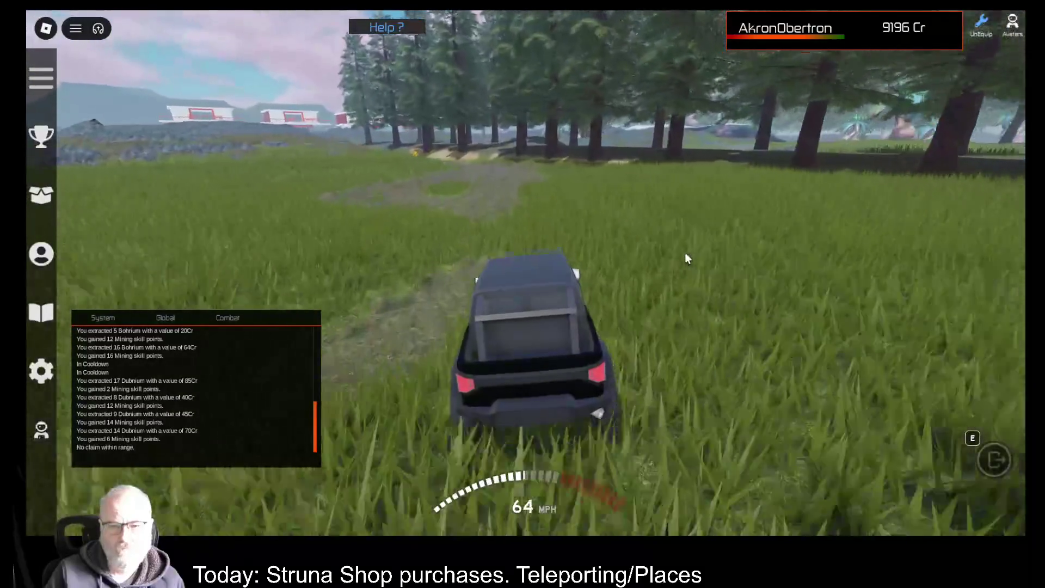
key(a)
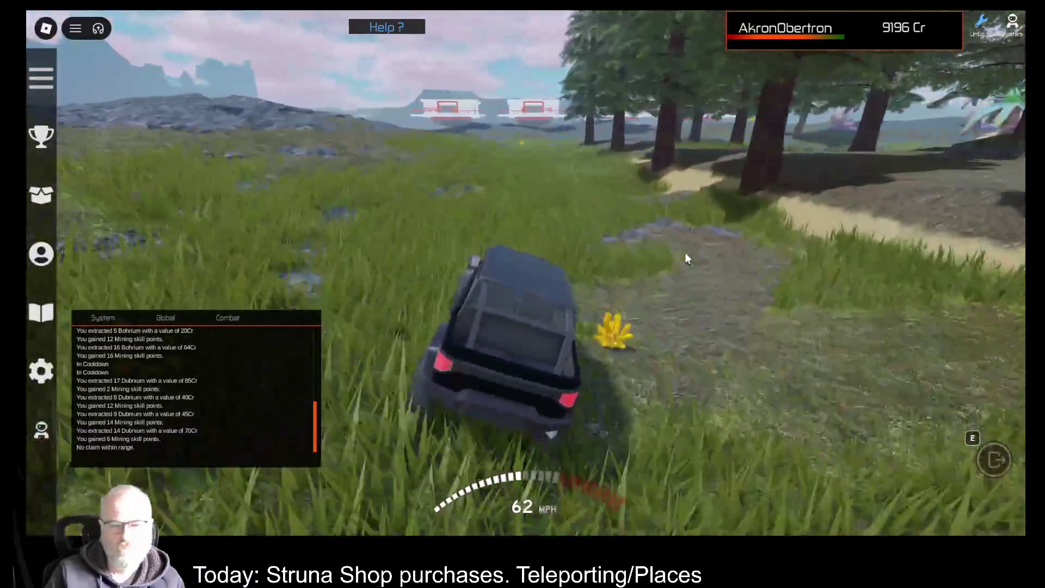
key(s)
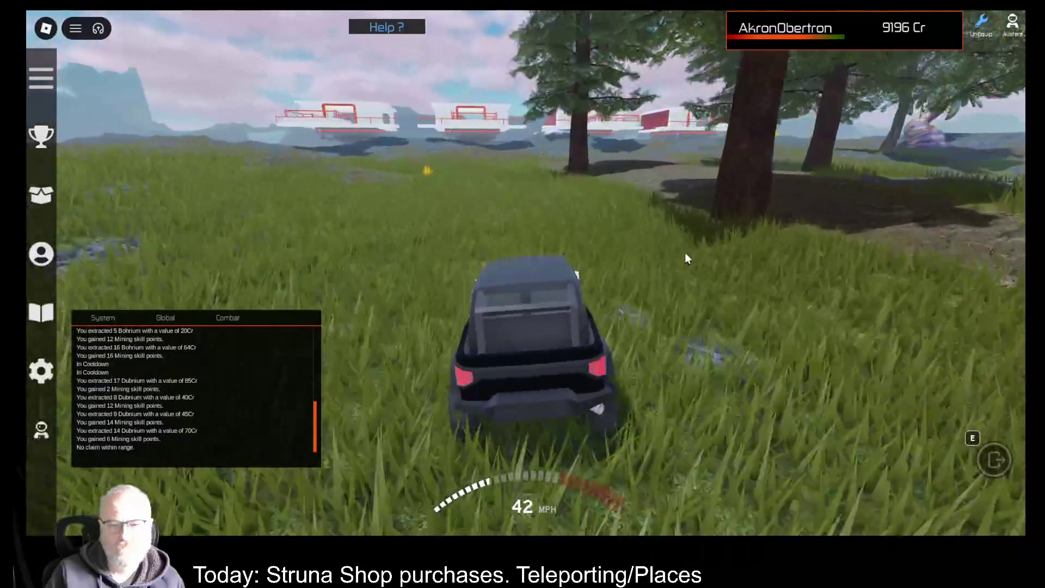
key(d)
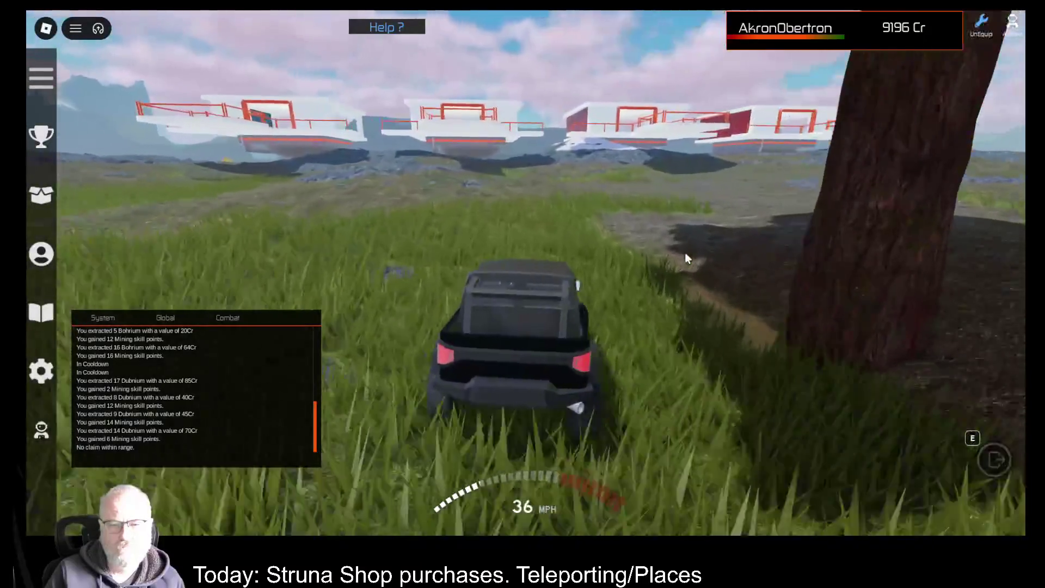
key(w)
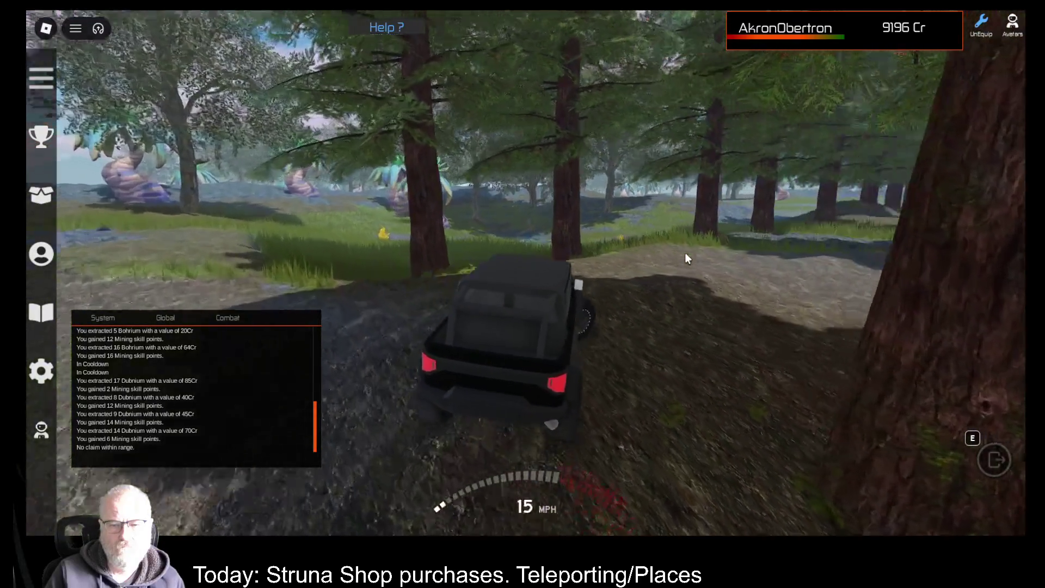
key(w)
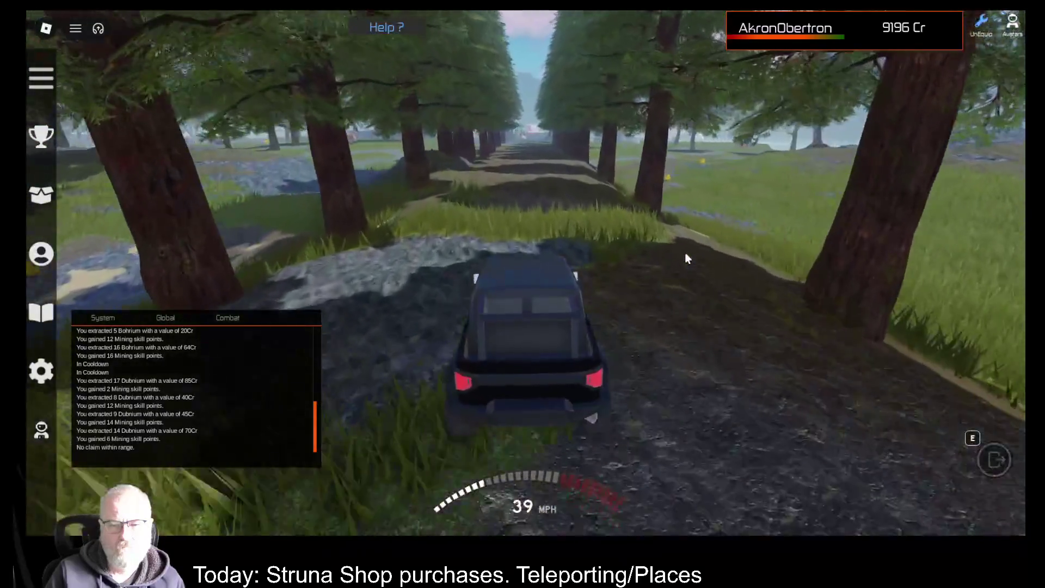
key(w)
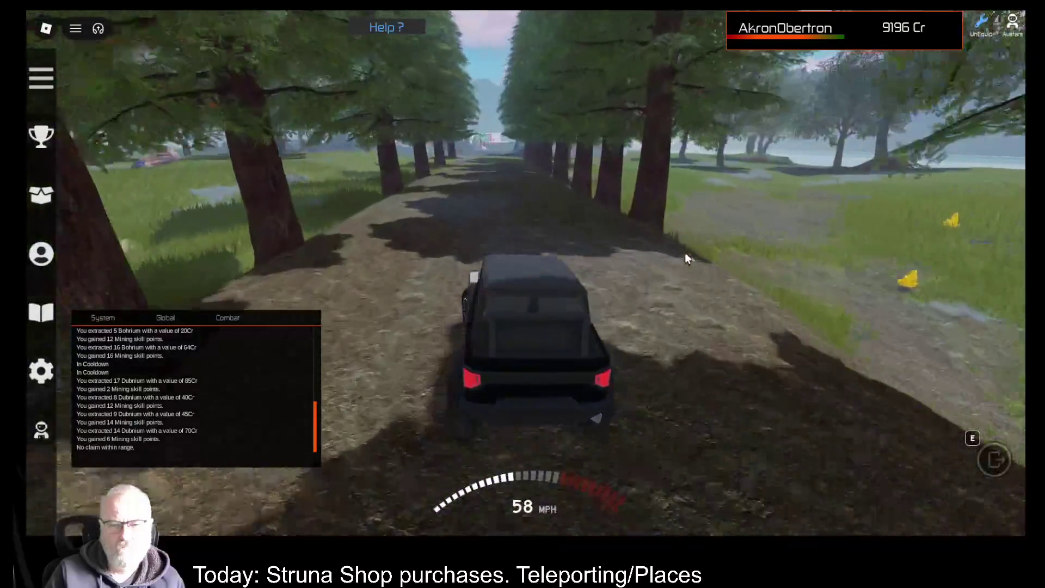
key(w)
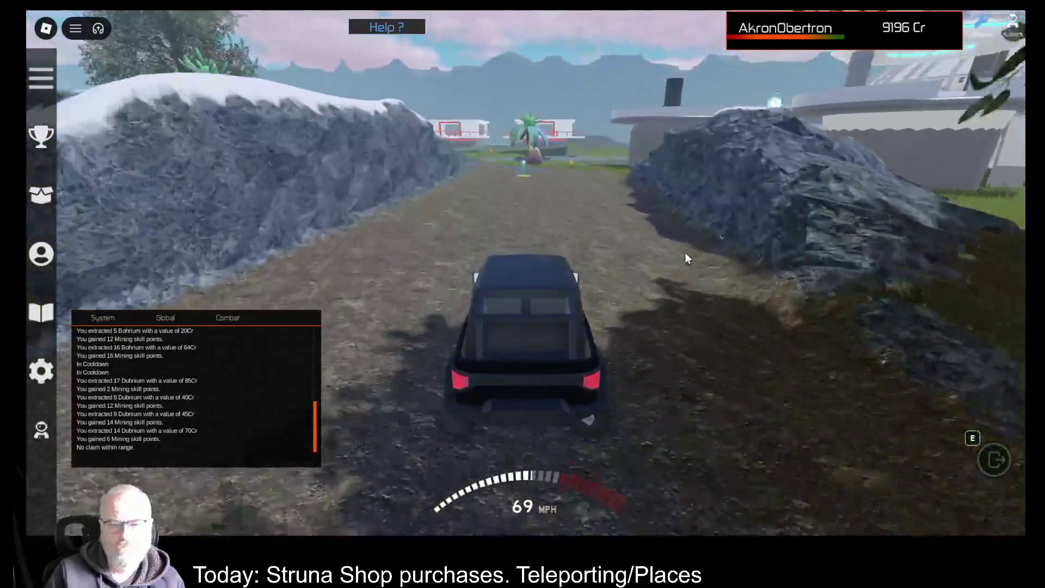
Exit the jeep and equip the OME001 mining tool from the Tools inventory
key(e)
key(w)
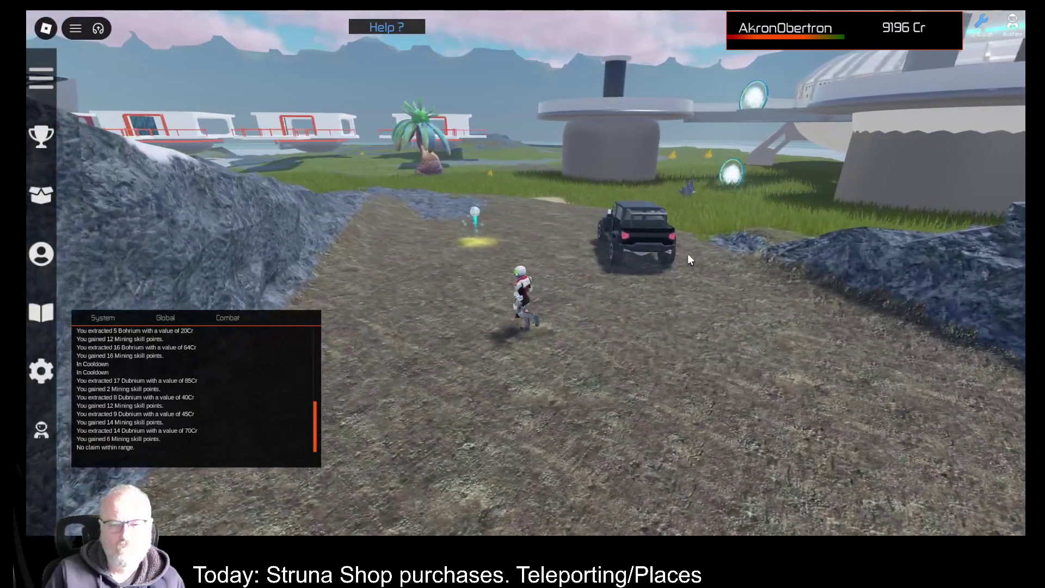
key(i)
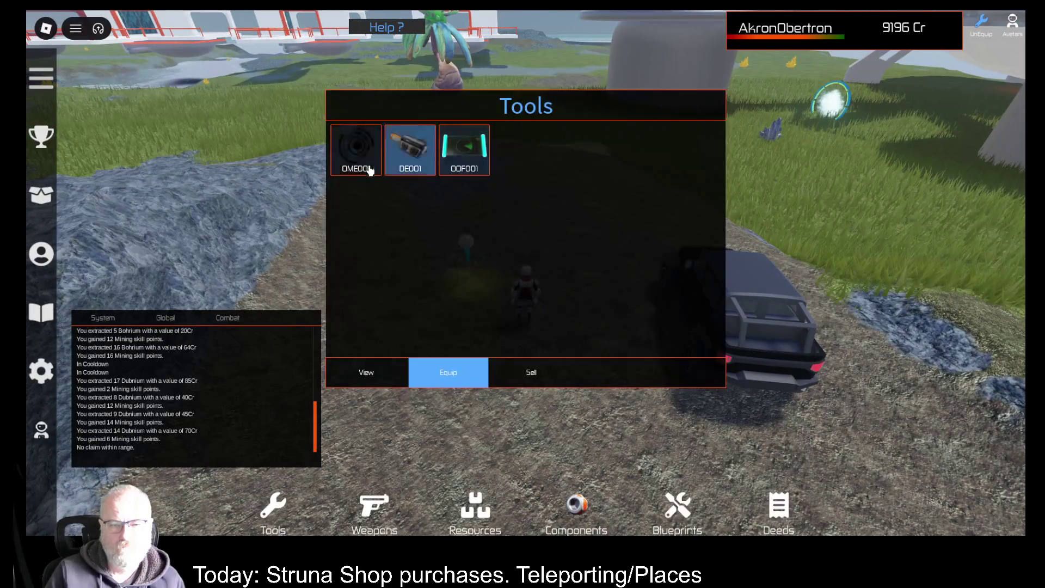
click(458, 376)
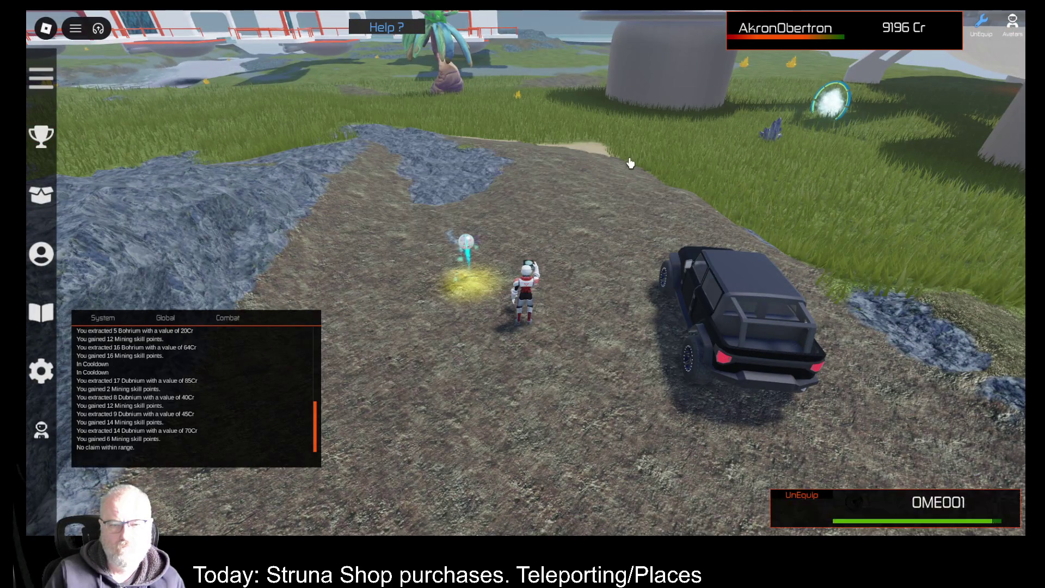
scroll(581, 220, up, 3)
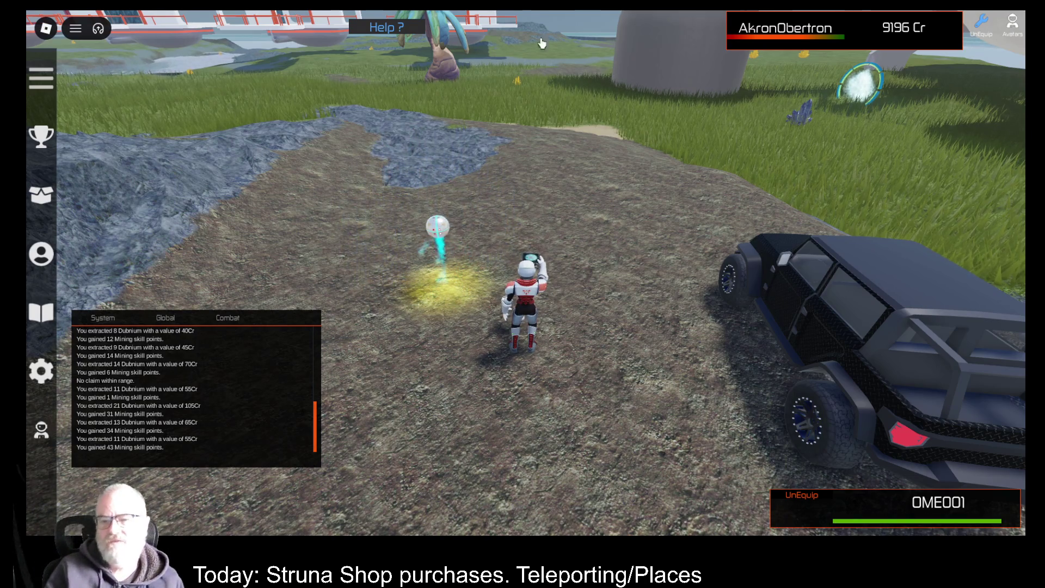
Mine the orb twice for 12 and 7 Dubnium, then unequip OME001
key(Left)
click(671, 180)
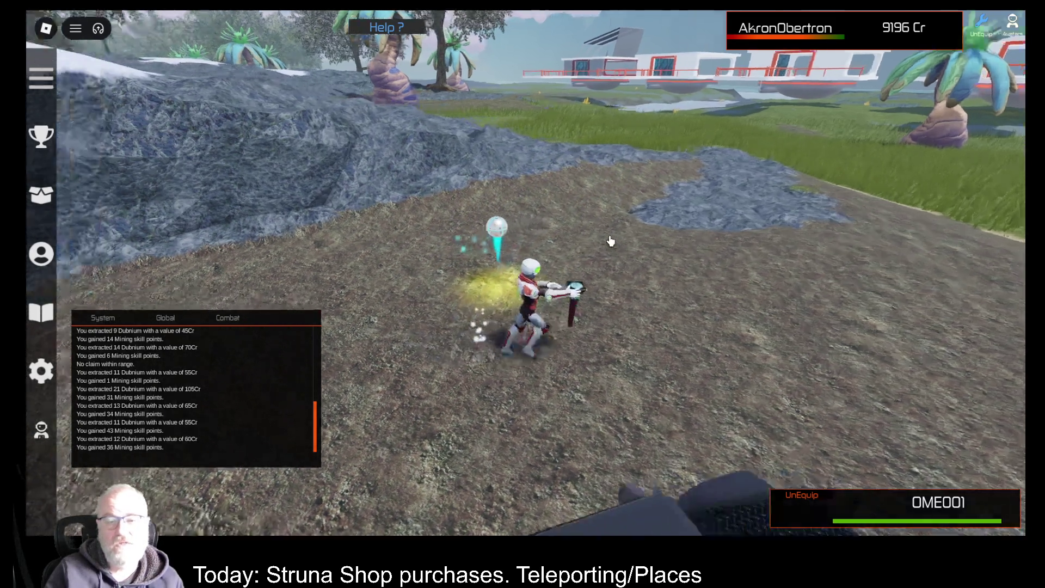
click(612, 235)
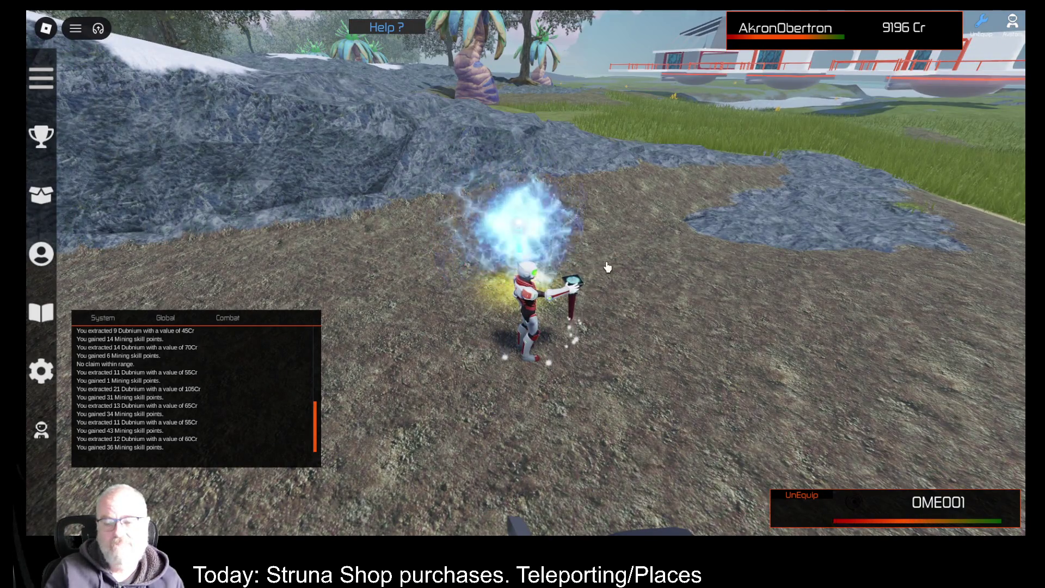
key(w)
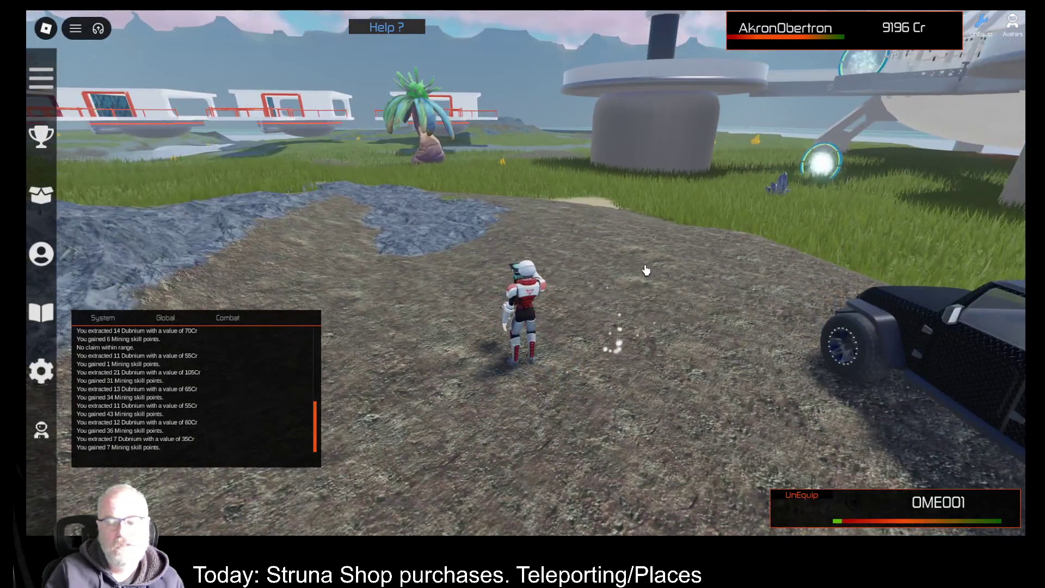
key(1)
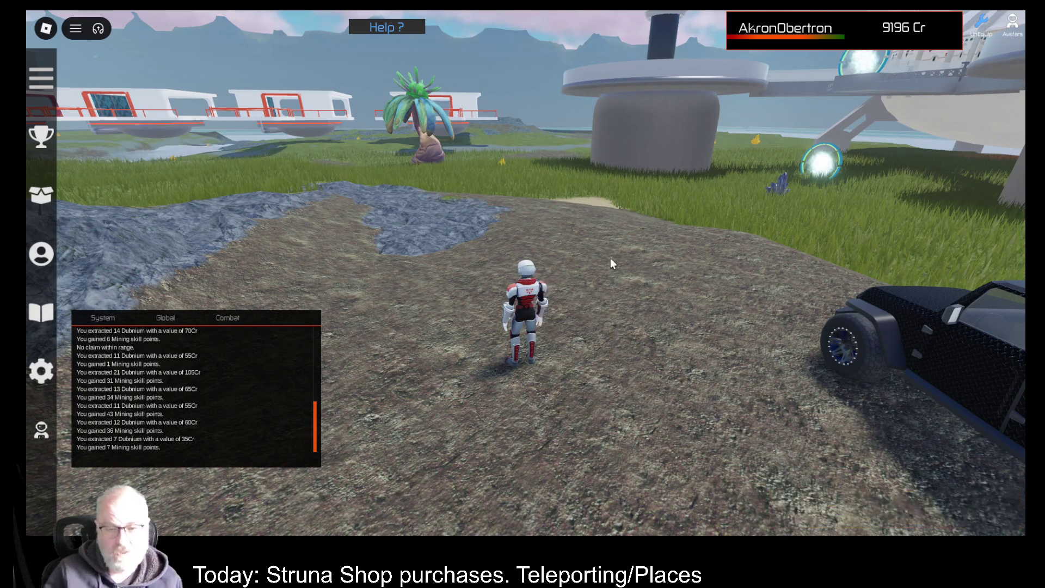